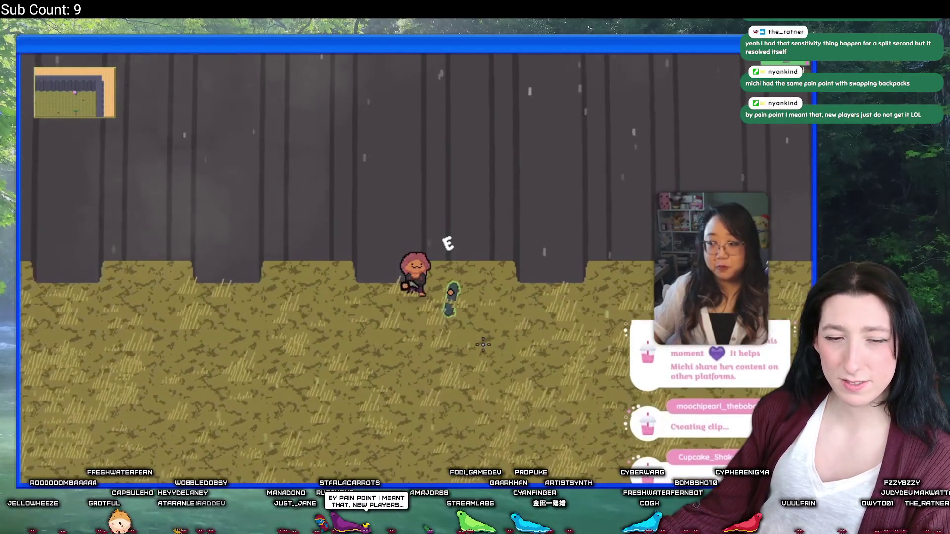
- Exit fullscreen so the Gum Squad stream shows on its channel page with chat
mouse_move(439, 266)
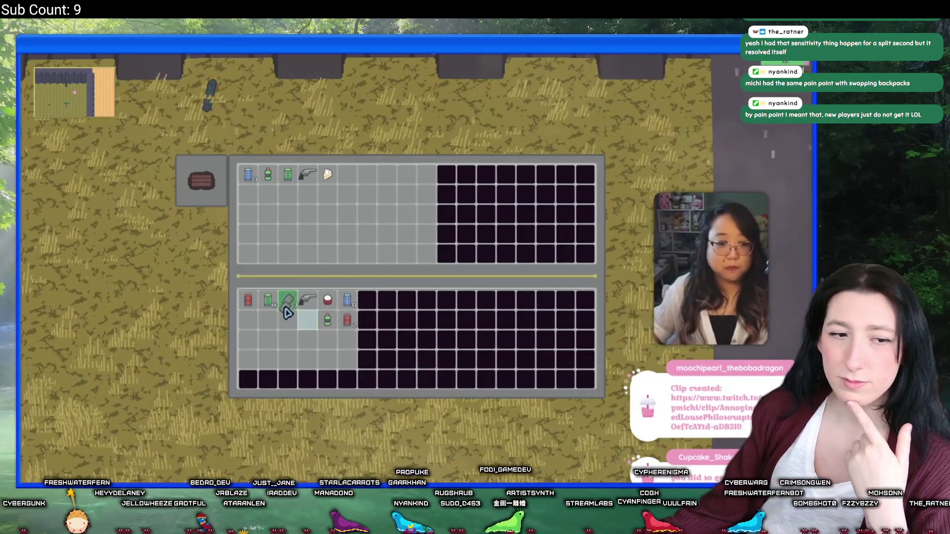
mouse_move(772, 384)
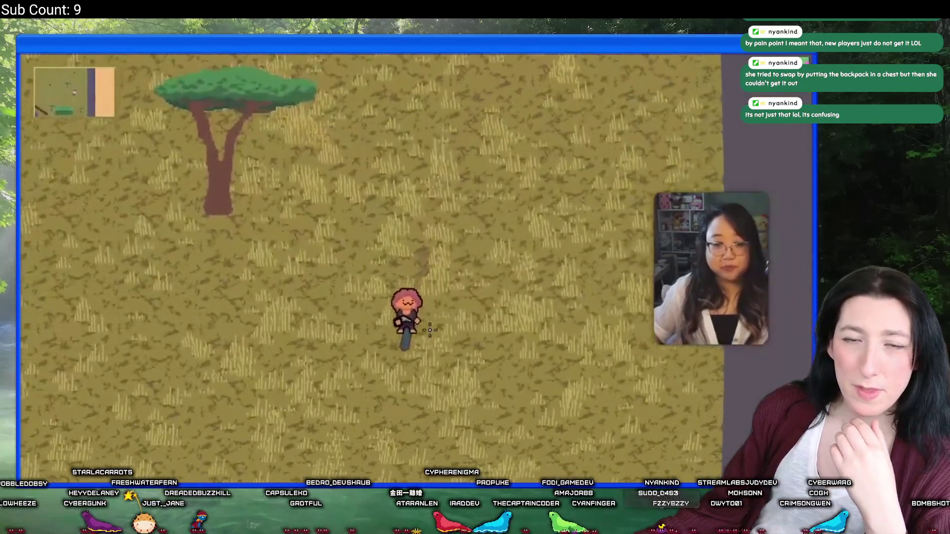
mouse_move(316, 372)
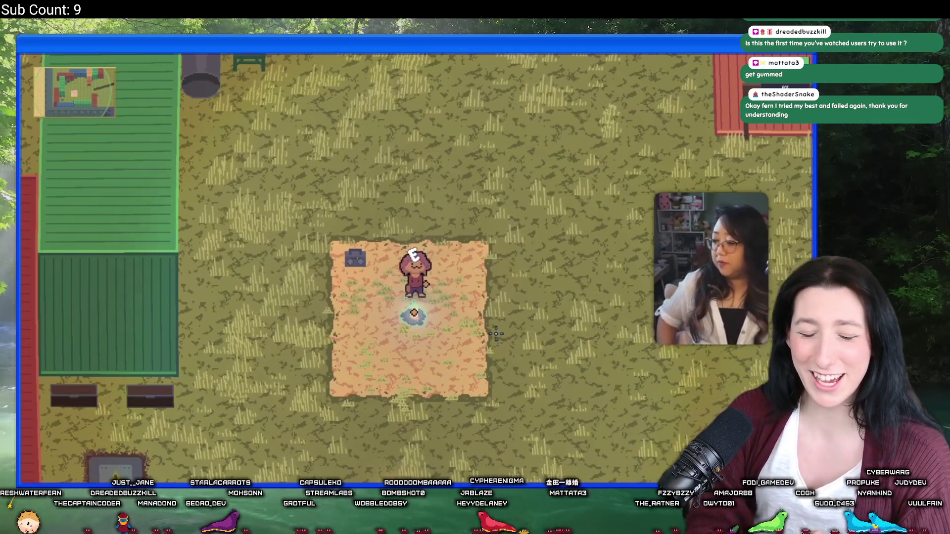
key("Escape")
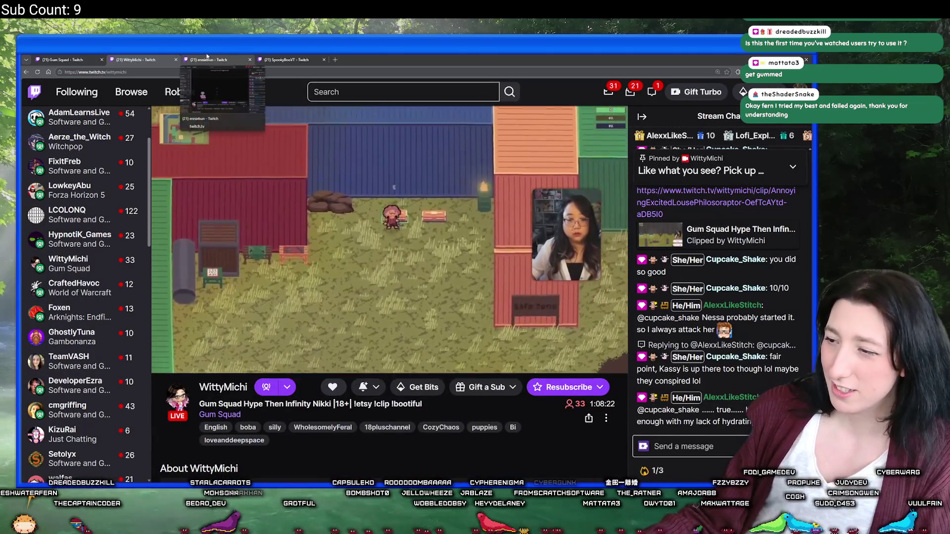
- Switch to another streamer's Gum Squad tab and watch it fullscreen
left_click(207, 58)
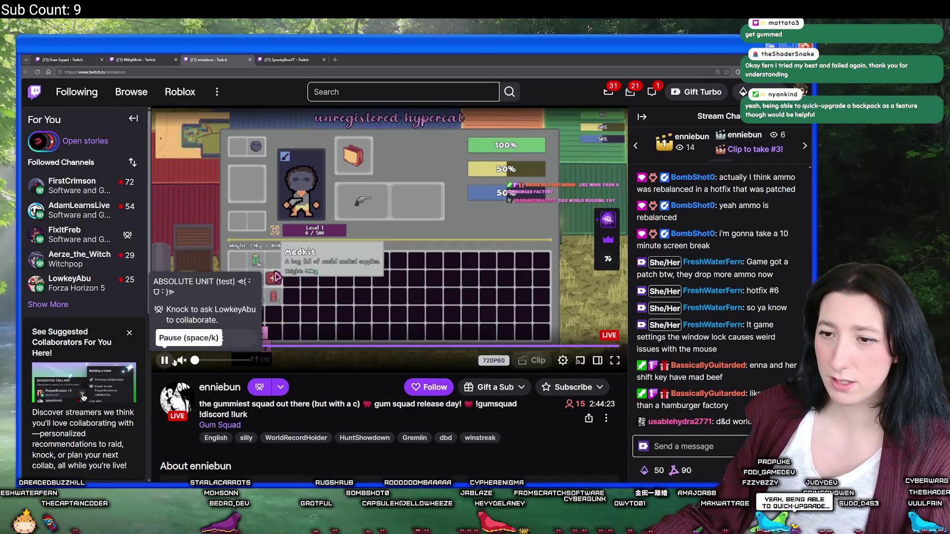
left_click(615, 360)
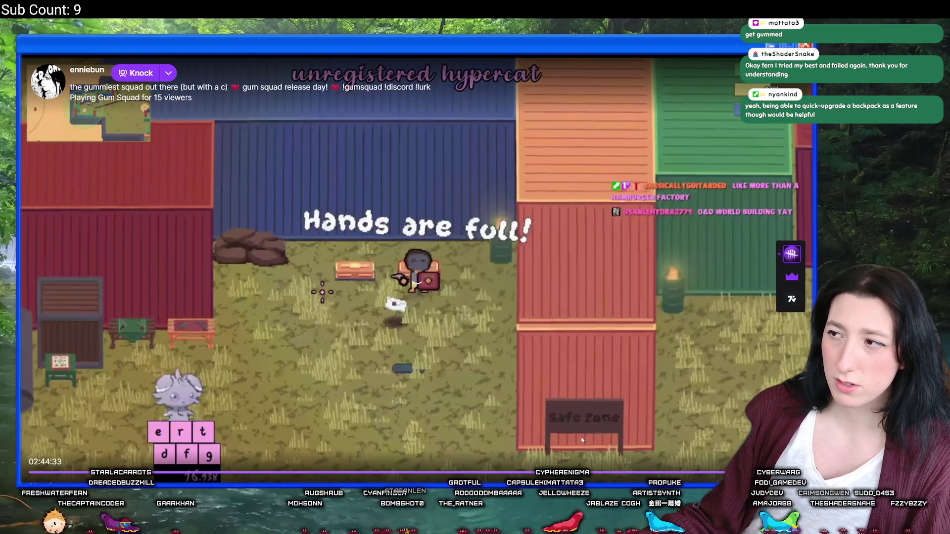
key("Escape")
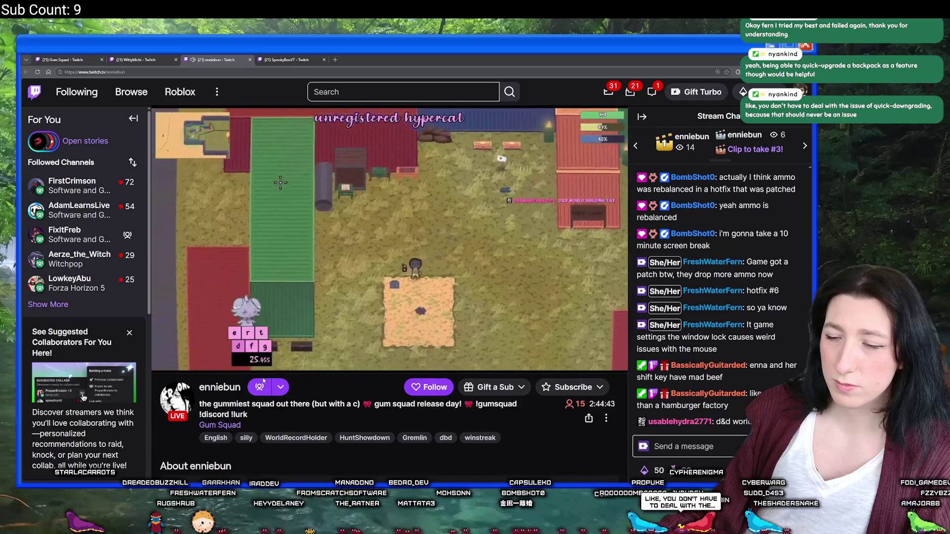
double_click(503, 366)
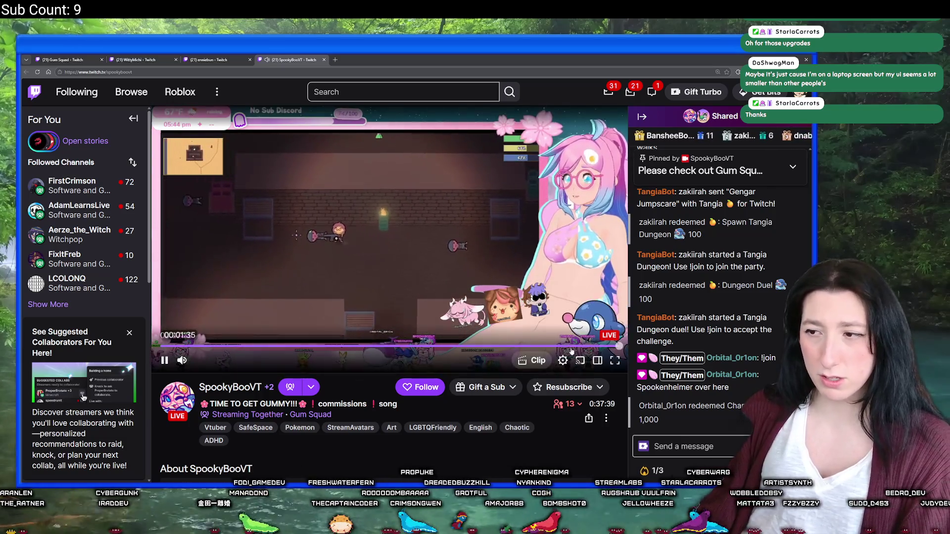
- Put SpookyBooVT's Gum Squad stream into fullscreen playback
left_click(615, 361)
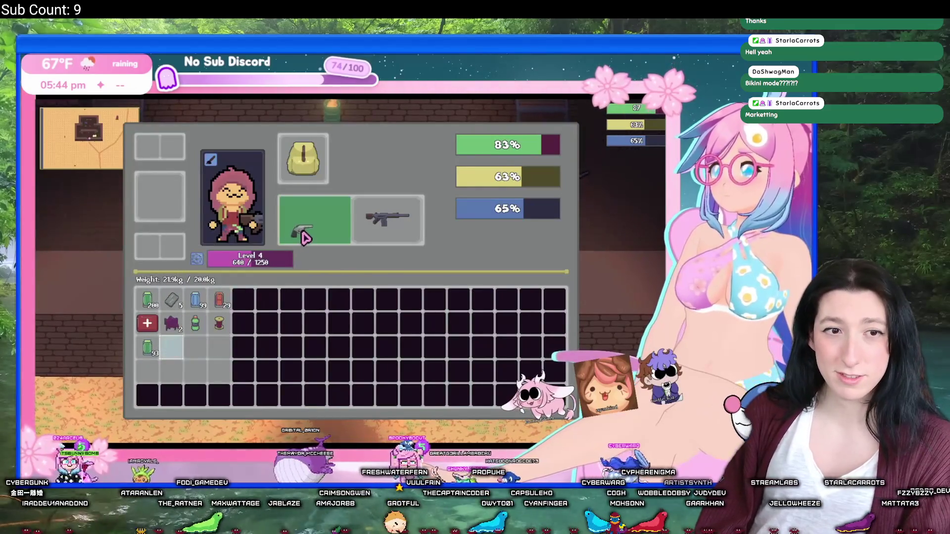
- Tap the W, A, S, D keys while SpookyBooVT's stream plays fullscreen
key("w")
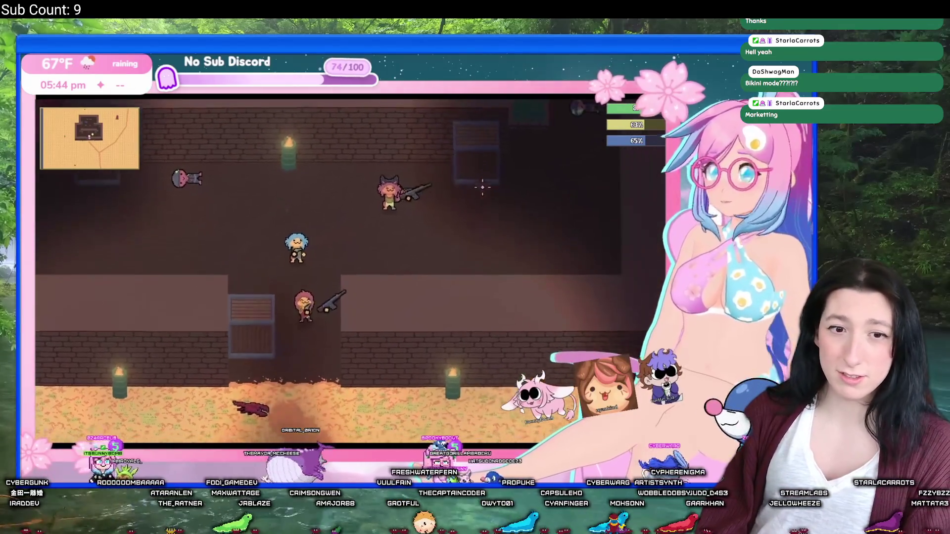
key("a")
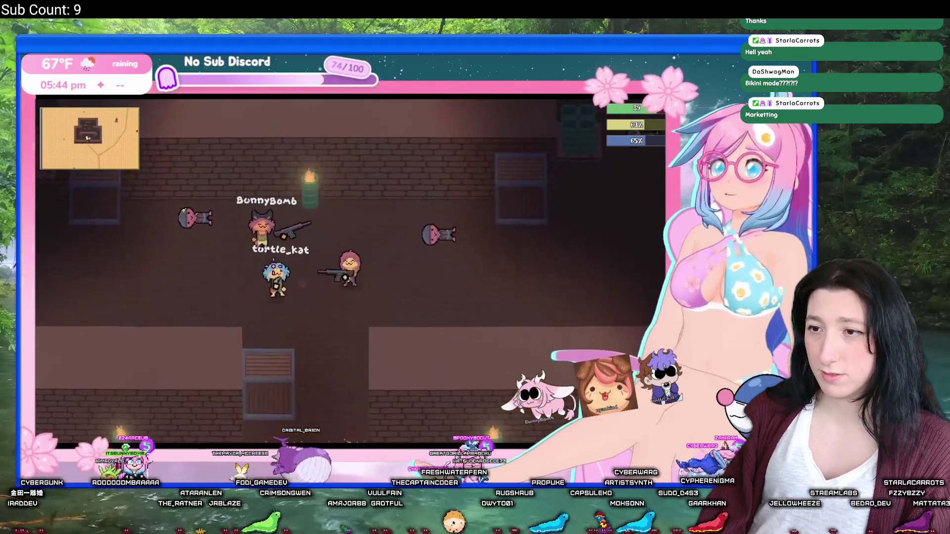
key("s")
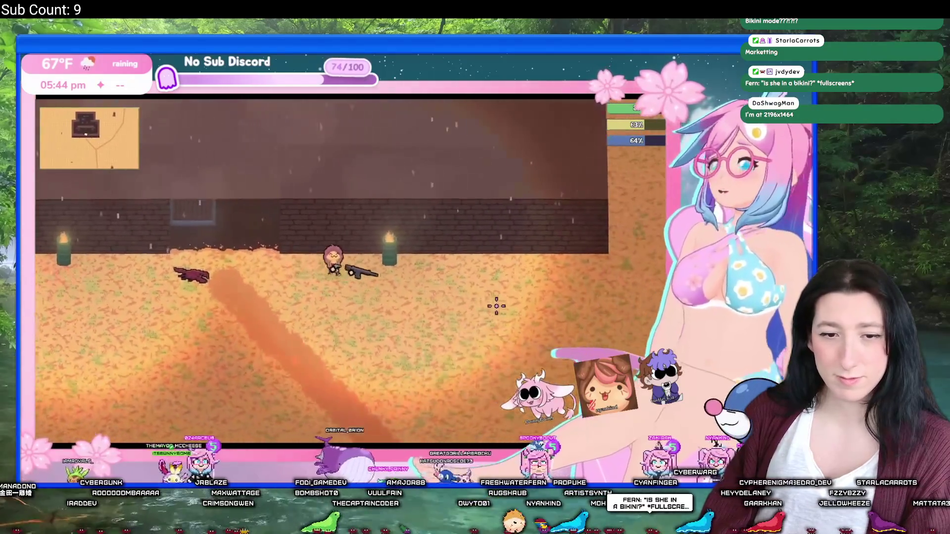
key("d")
key("d")
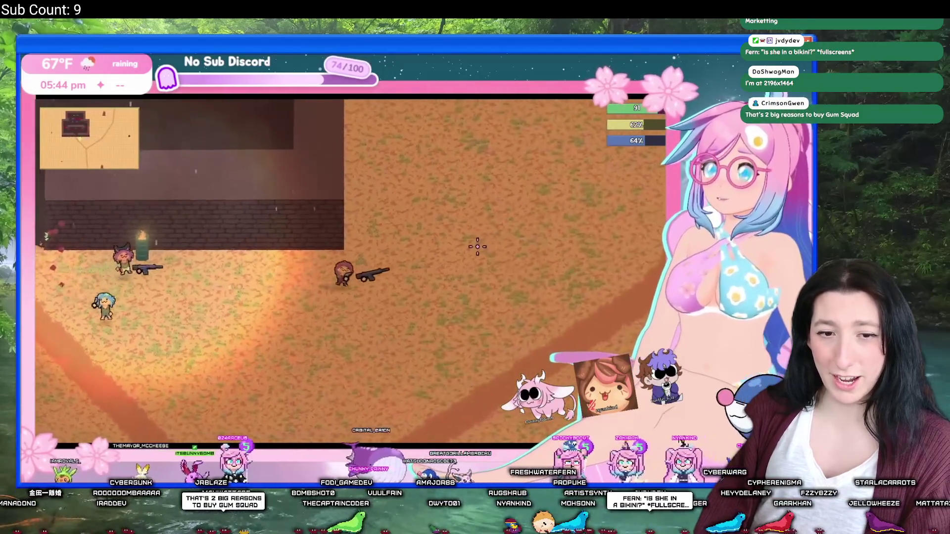
key("a")
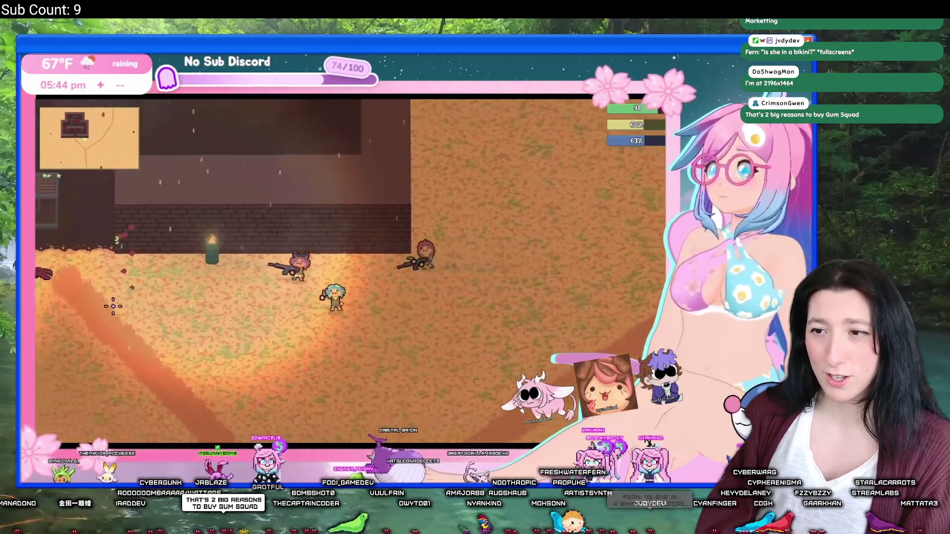
key("s")
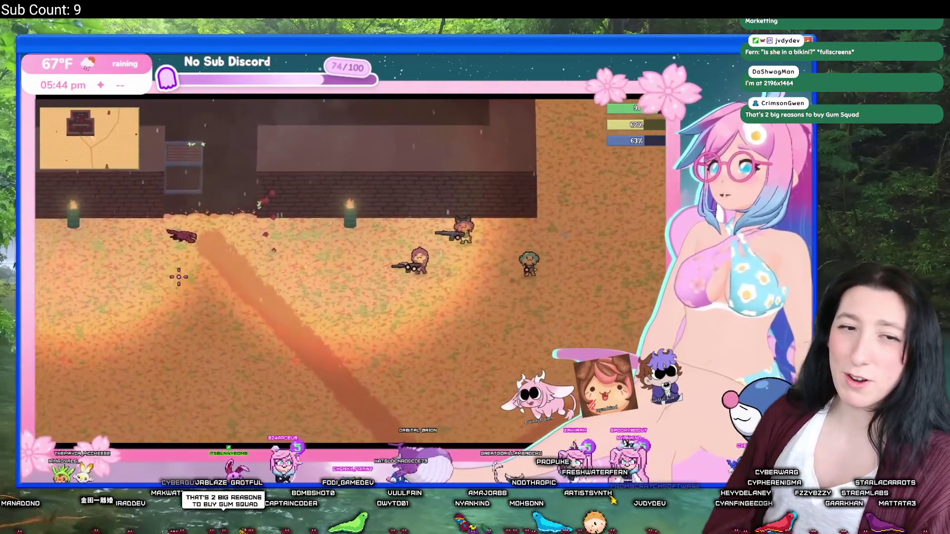
key("a")
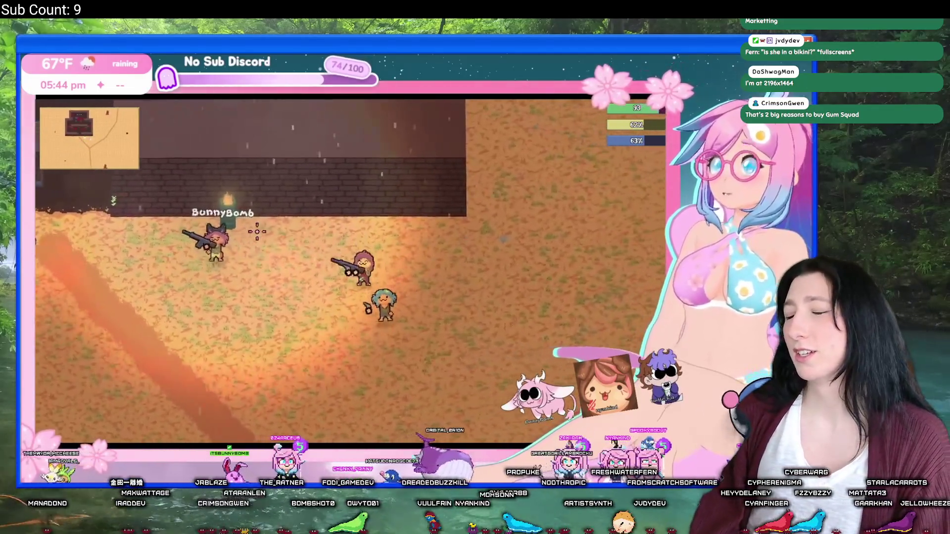
key("d")
key("w")
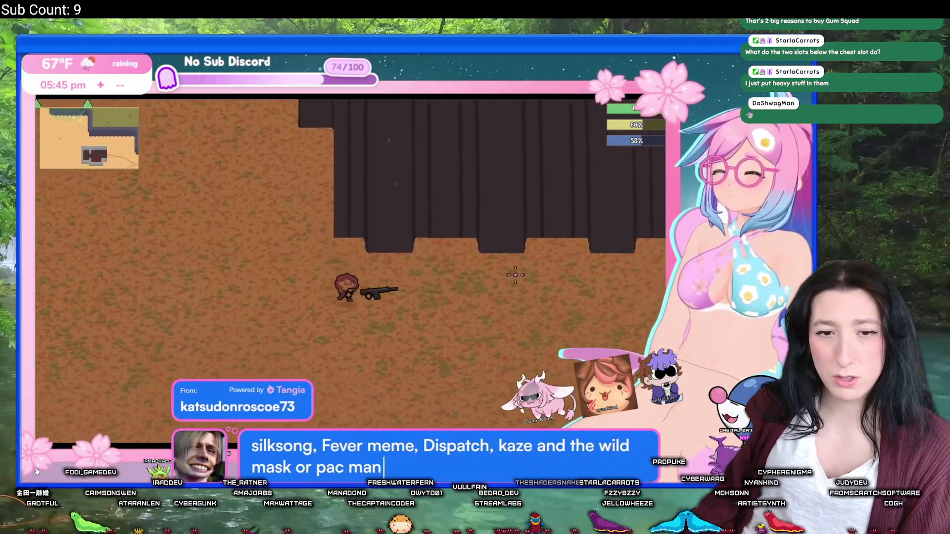
- Tap D and S, then return SpookyBooVT's stream to its channel page with chat
key("d")
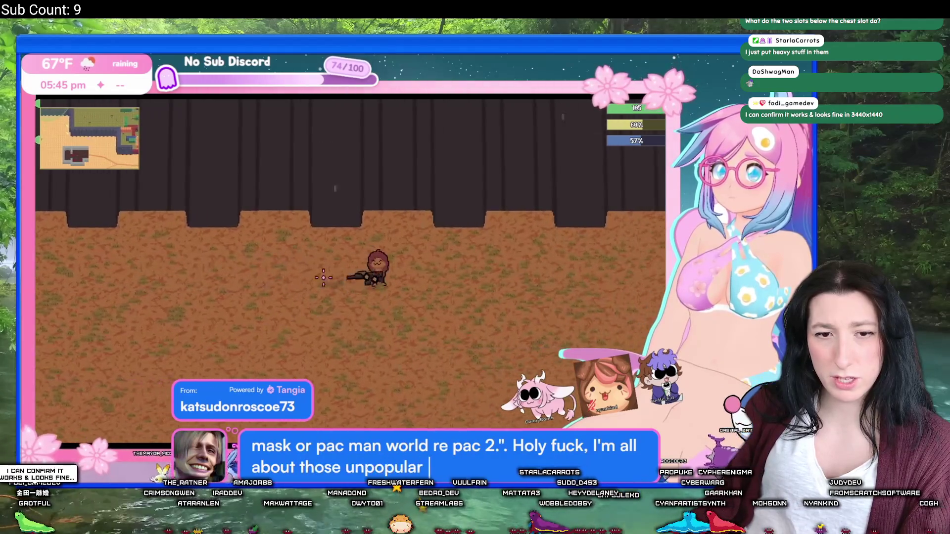
key("d")
key("d")
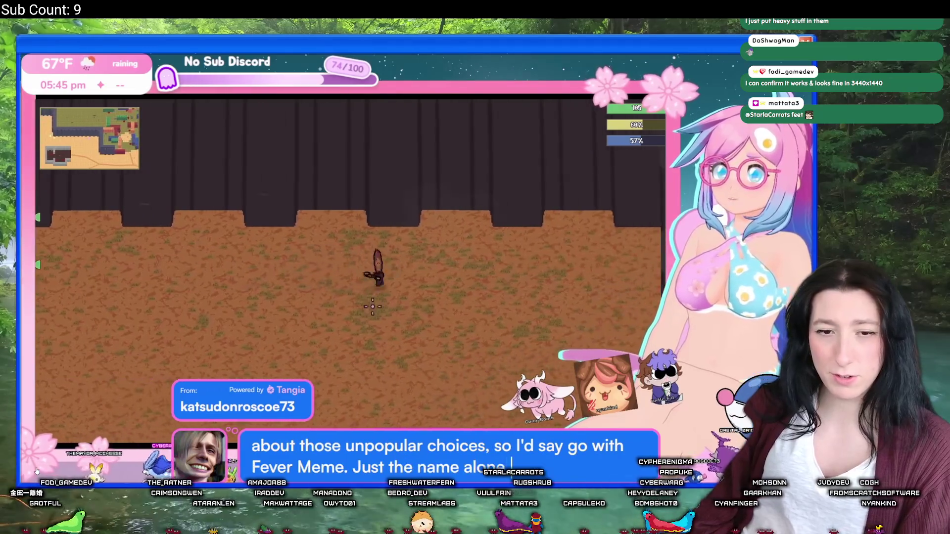
key("d")
key("s")
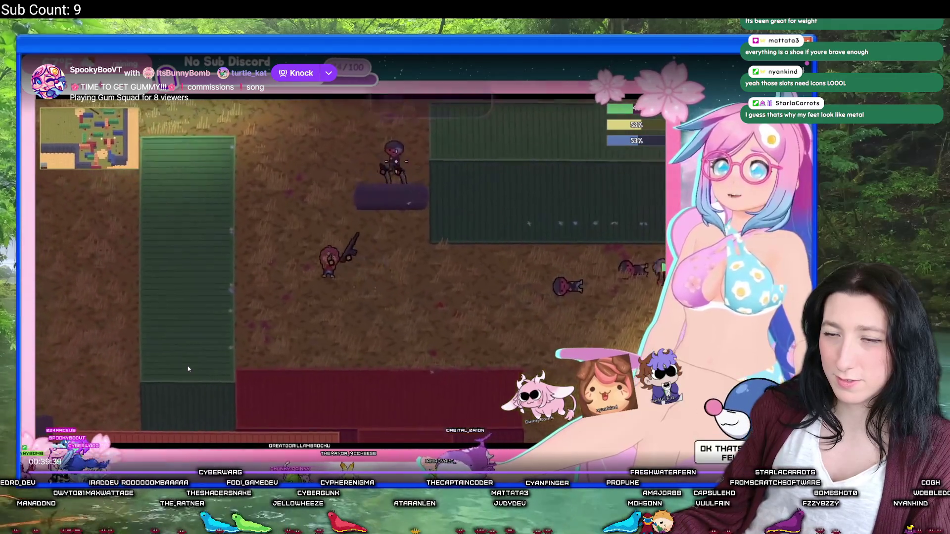
key("Escape")
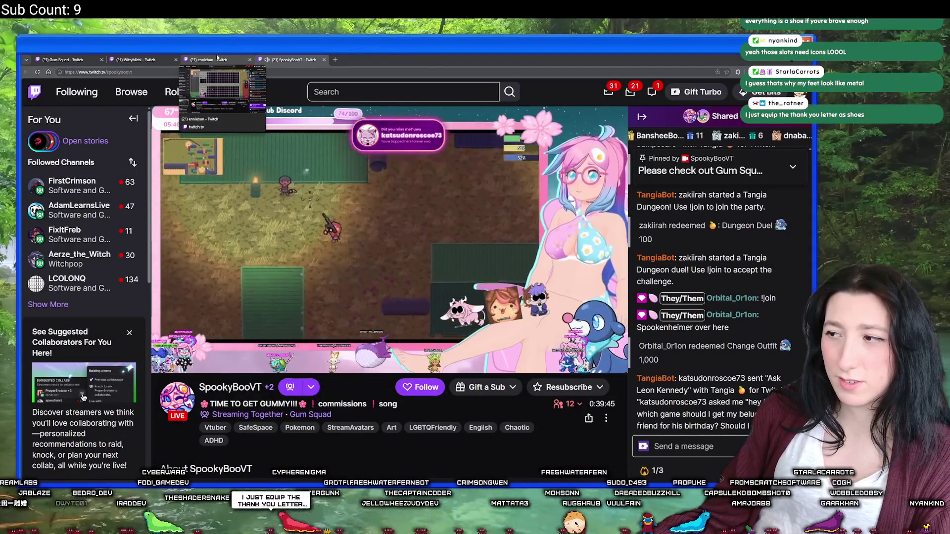
- Watch the next streamer's Gum Squad tab fullscreen, then return to its page
left_click(217, 58)
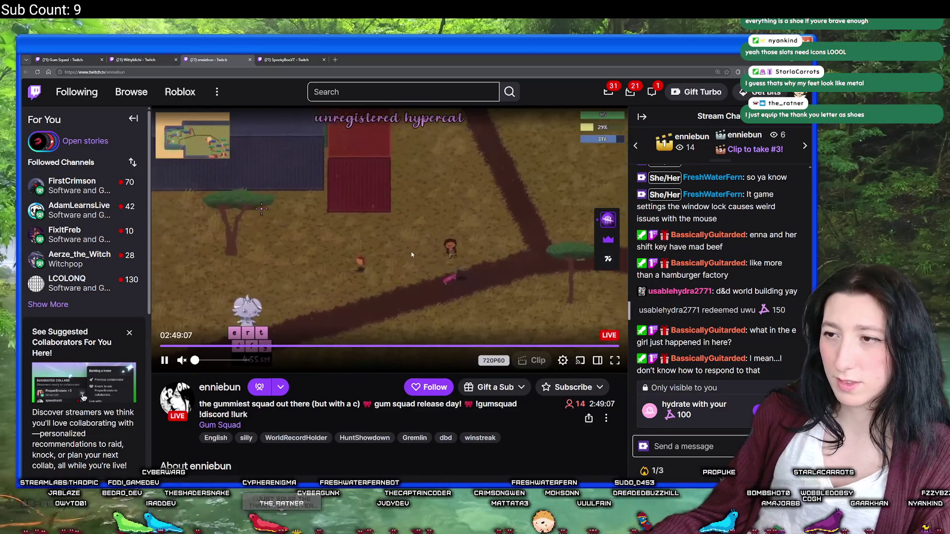
left_click(615, 360)
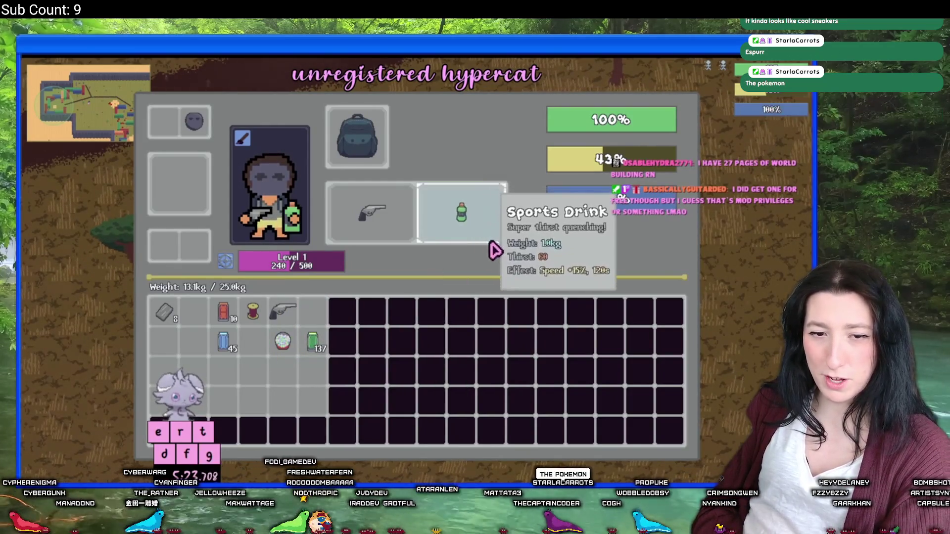
key("Escape")
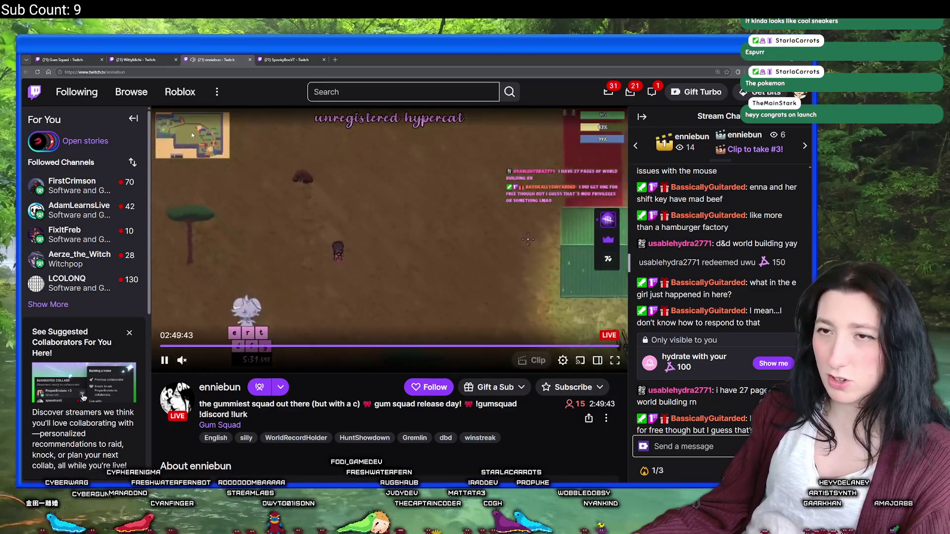
- Switch to the Gum Squad Hype stream tab and claim its bonus channel points
key("ctrl+shift+Tab")
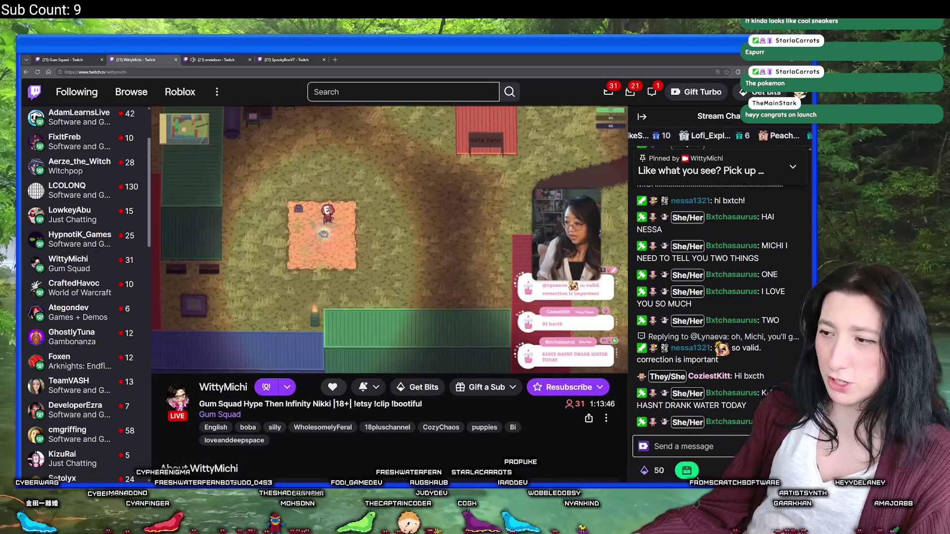
left_click(687, 470)
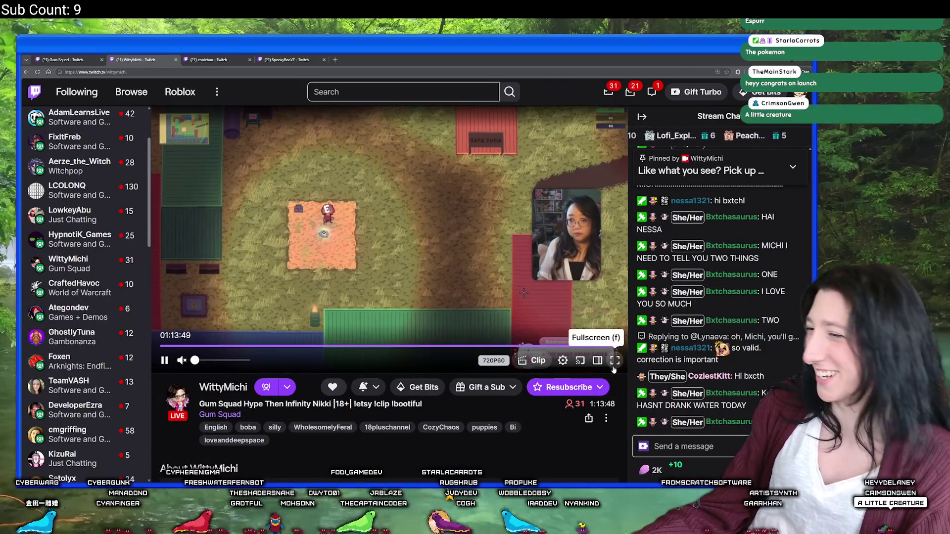
- Watch the Gum Squad Hype stream fullscreen, then return to its channel page
left_click(615, 364)
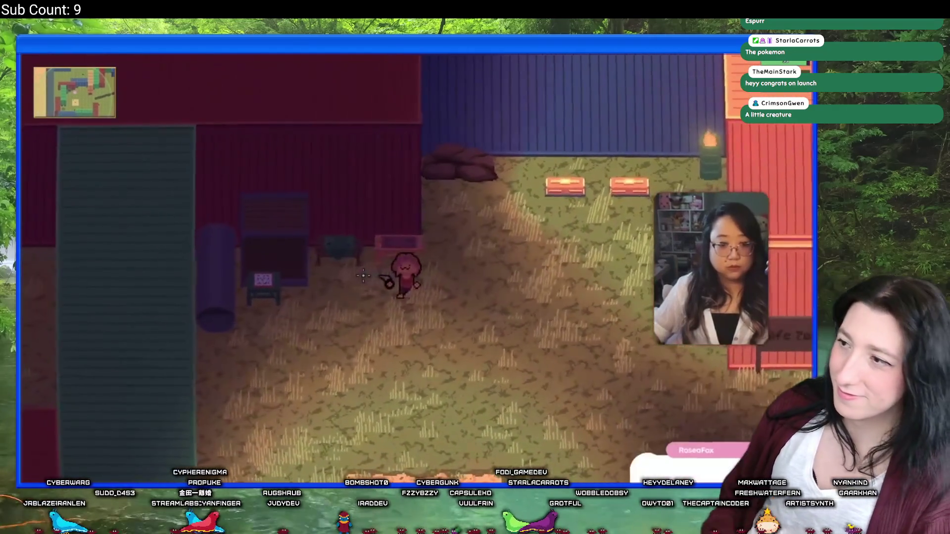
key("Escape")
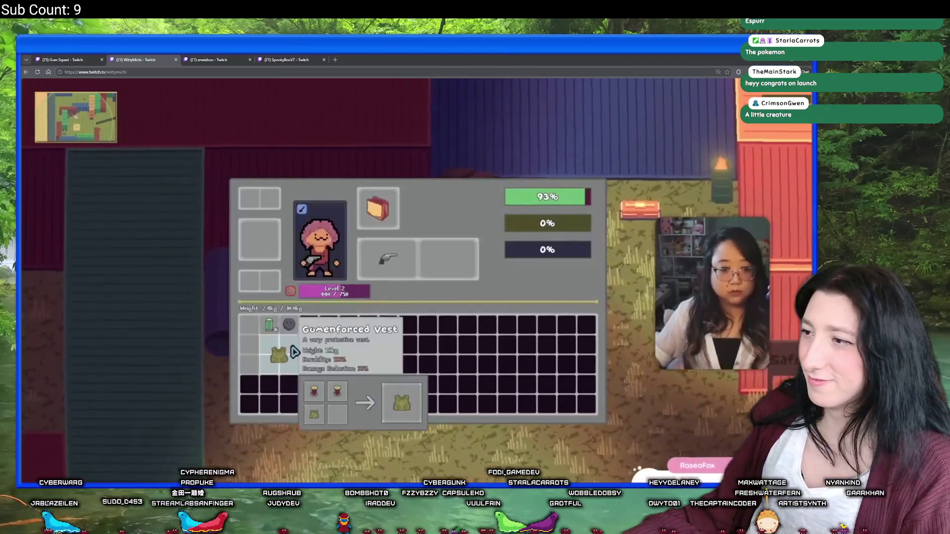
- Glance at SpookyBooVT's tab, then go back to WittyMichi's stream tab
left_click(286, 60)
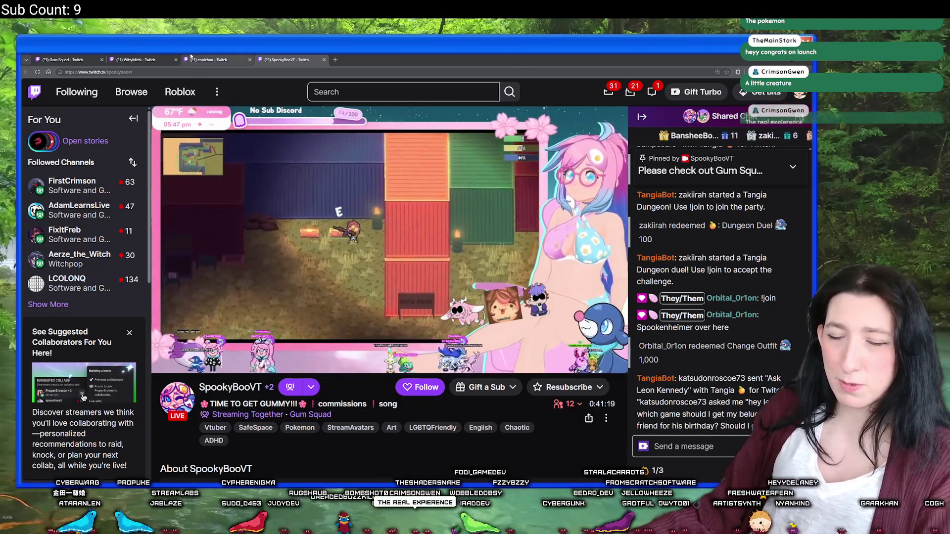
left_click(133, 59)
- Open turtle_kat's stream from the Gum Squad directory in a new tab and view it
left_click(89, 59)
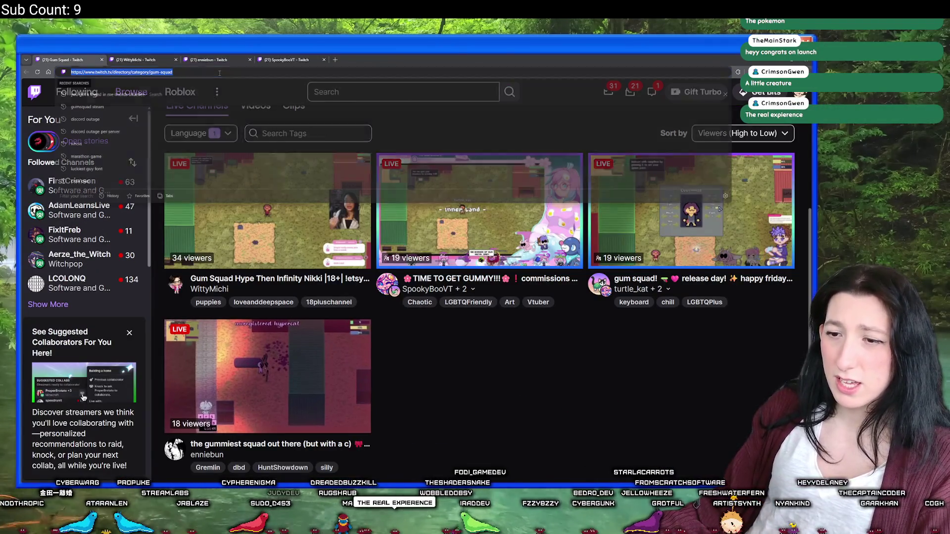
scroll(302, 346, "down", 3)
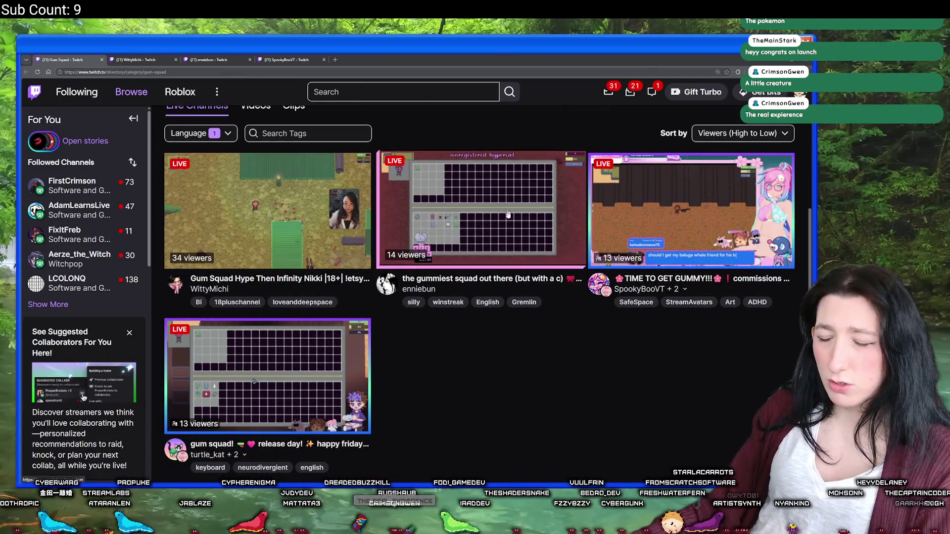
middle_click(334, 377)
left_click(144, 59)
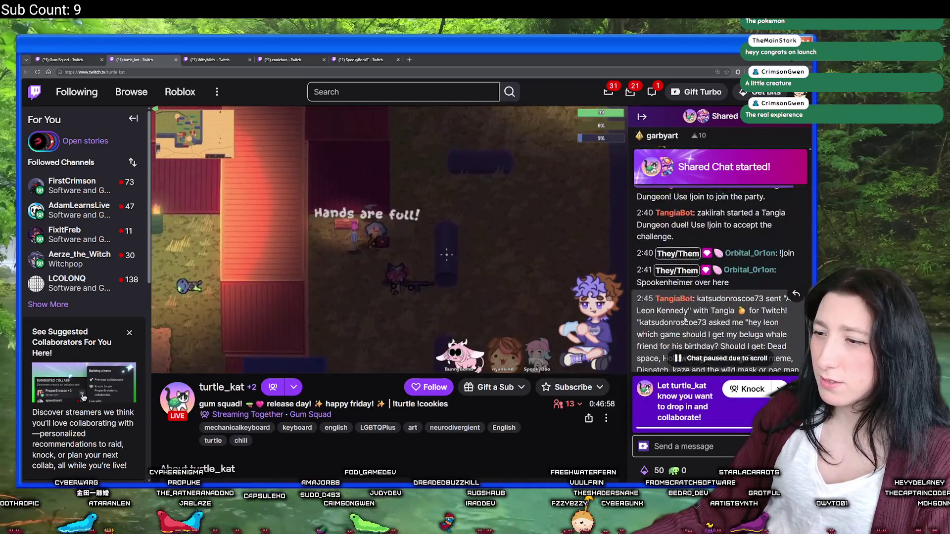
scroll(409, 229, "down", 1)
scroll(409, 229, "up", 1)
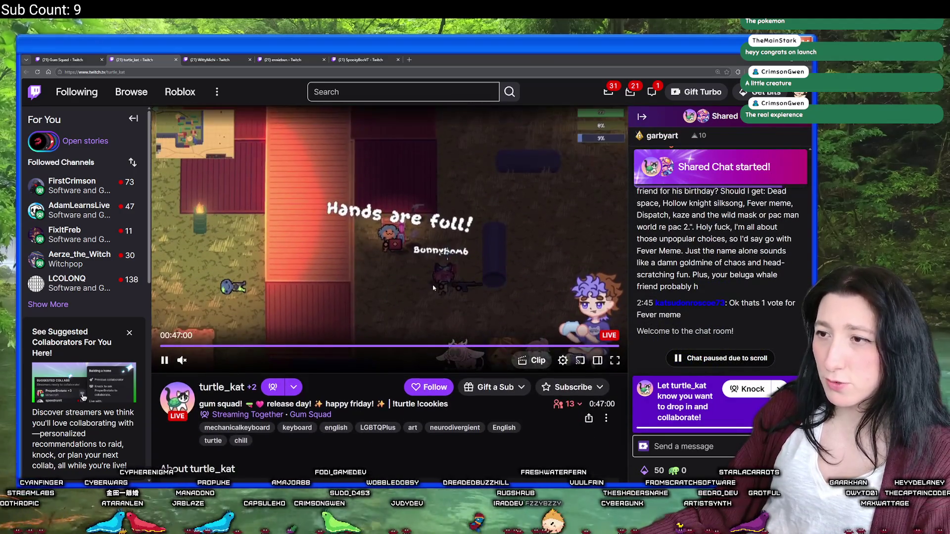
- Cycle through SpookyBooVT, enniebun and WittyMichi tabs, ending on the Gum Squad live list
left_click(336, 58)
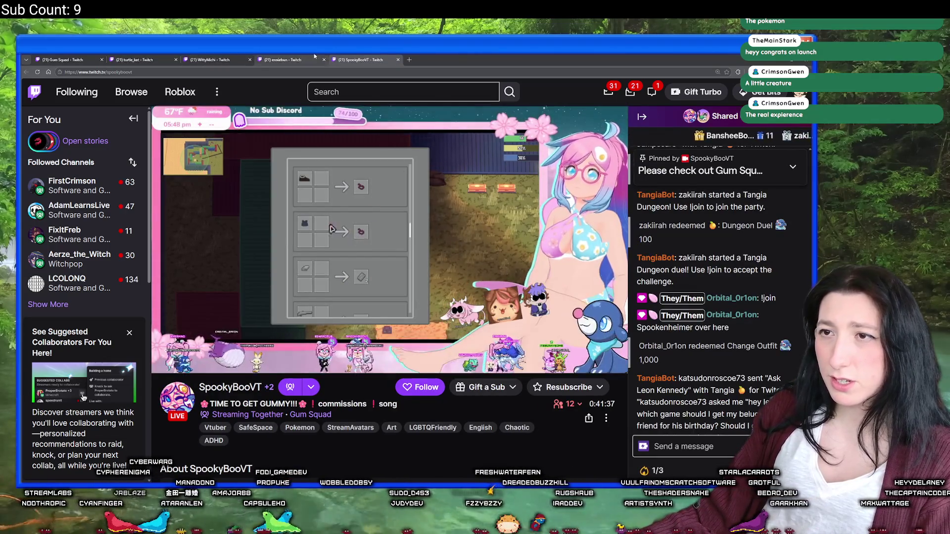
left_click(285, 59)
mouse_move(206, 58)
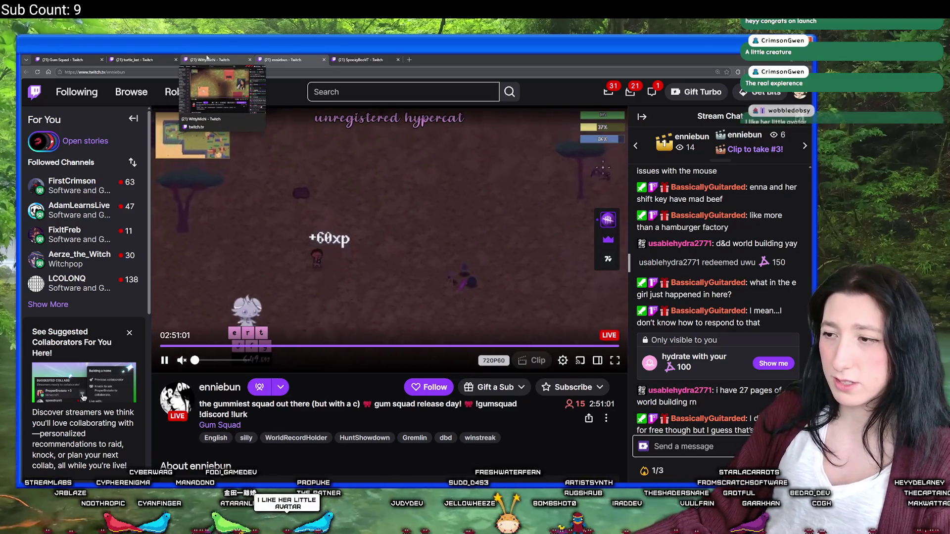
left_click(207, 58)
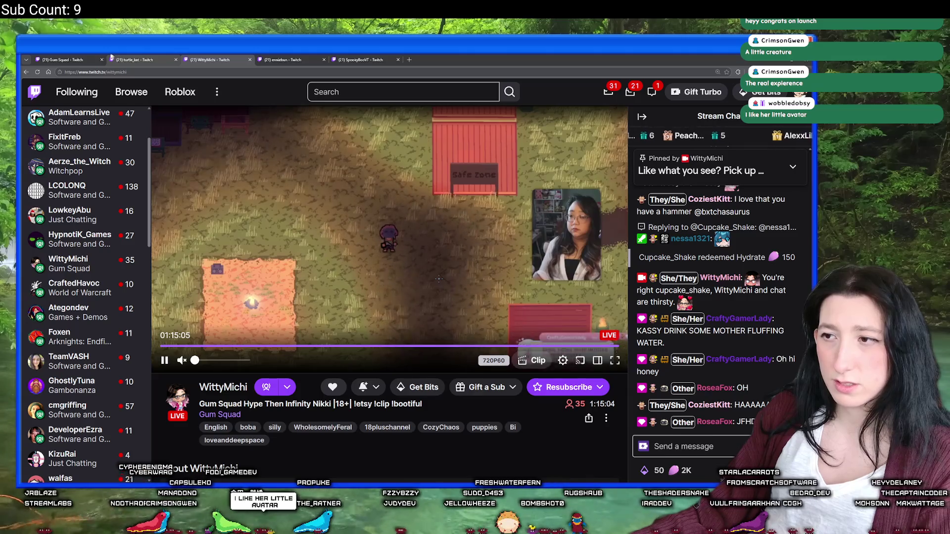
left_click(113, 58)
- Return to GameMaker and launch Discord from the system search
key("alt+Tab")
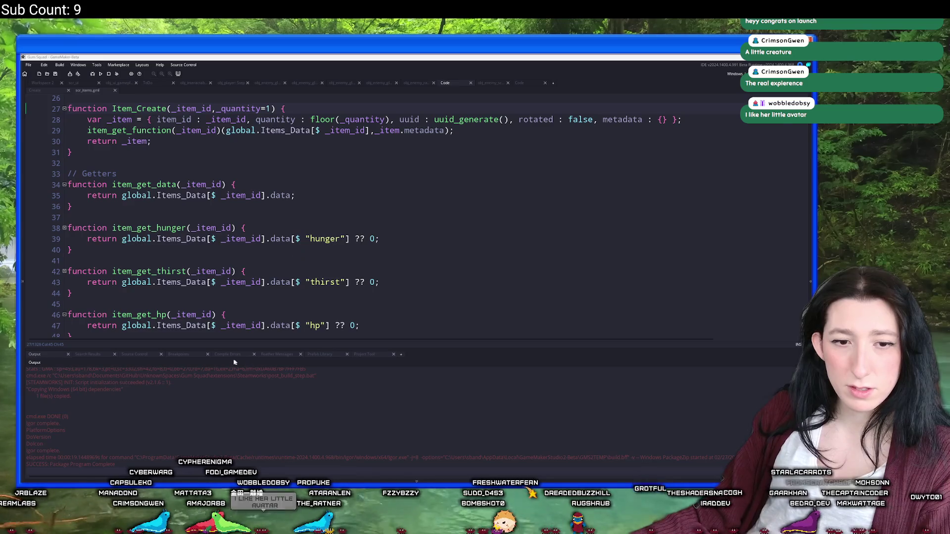
key("super")
type("d")
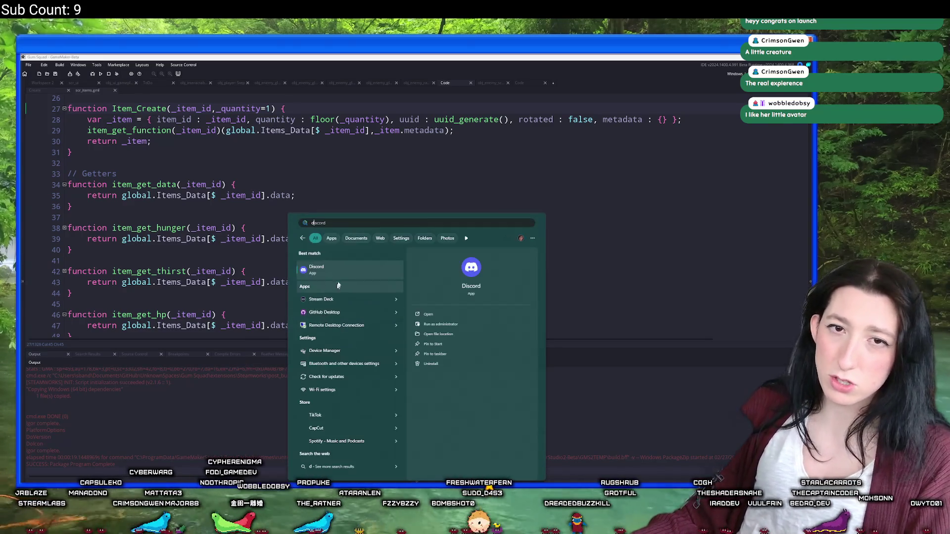
left_click(330, 275)
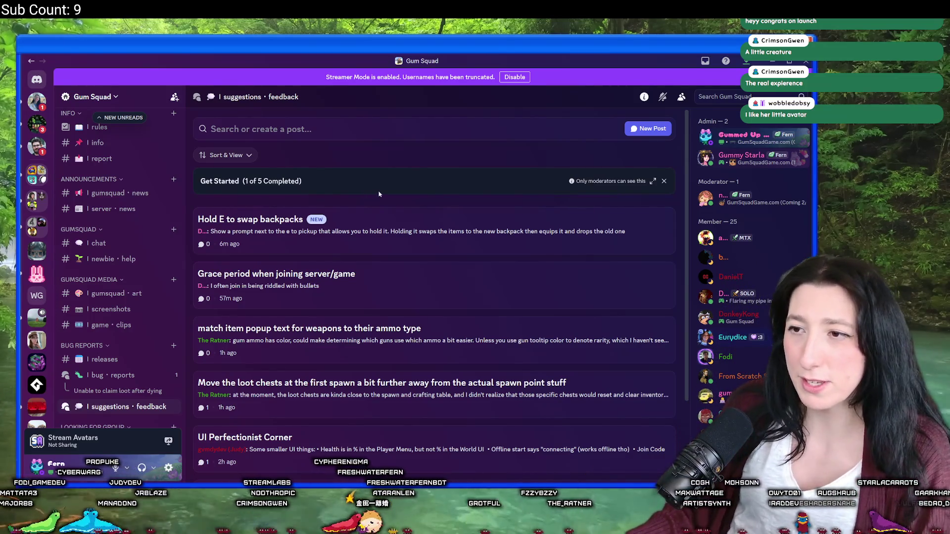
- Read the 'Hold E to swap backpacks' suggestion, glance at Fern's Lounge, then return to Gum Squad
scroll(378, 195, "down", 2)
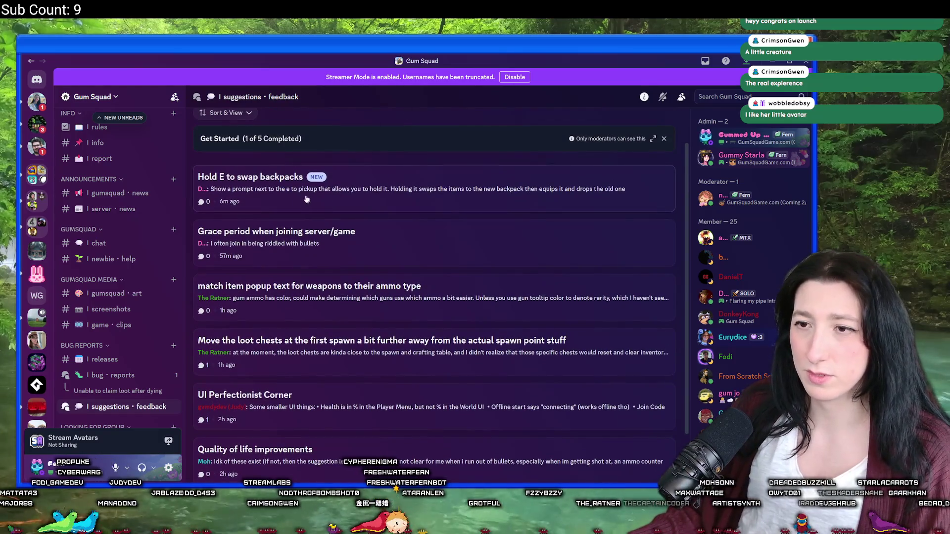
left_click(258, 194)
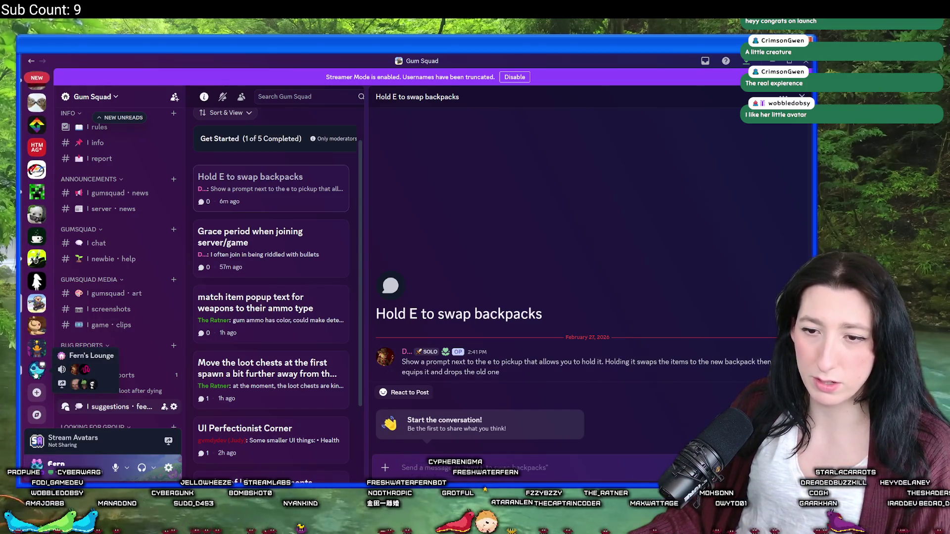
left_click(36, 369)
mouse_move(118, 297)
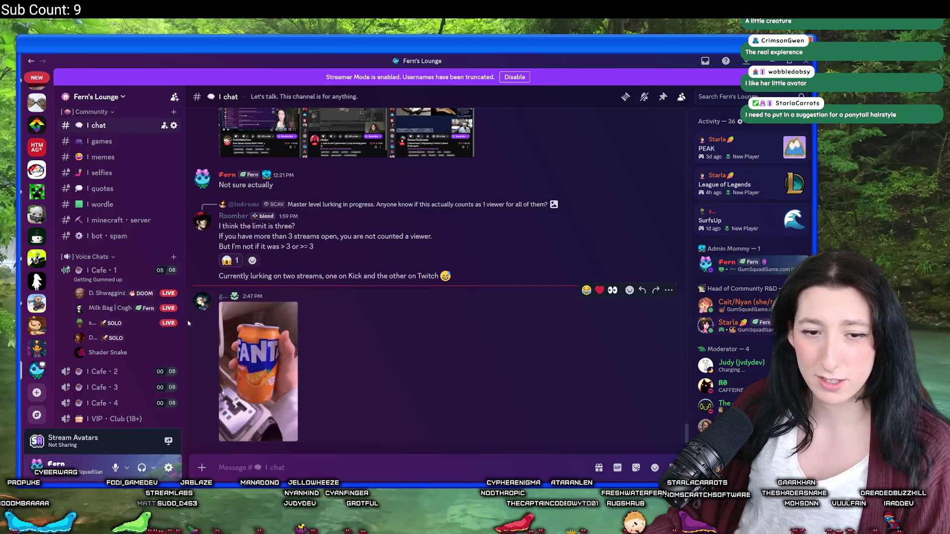
left_click(37, 304)
scroll(91, 298, "down", 3)
scroll(91, 298, "up", 2)
scroll(114, 282, "down", 5)
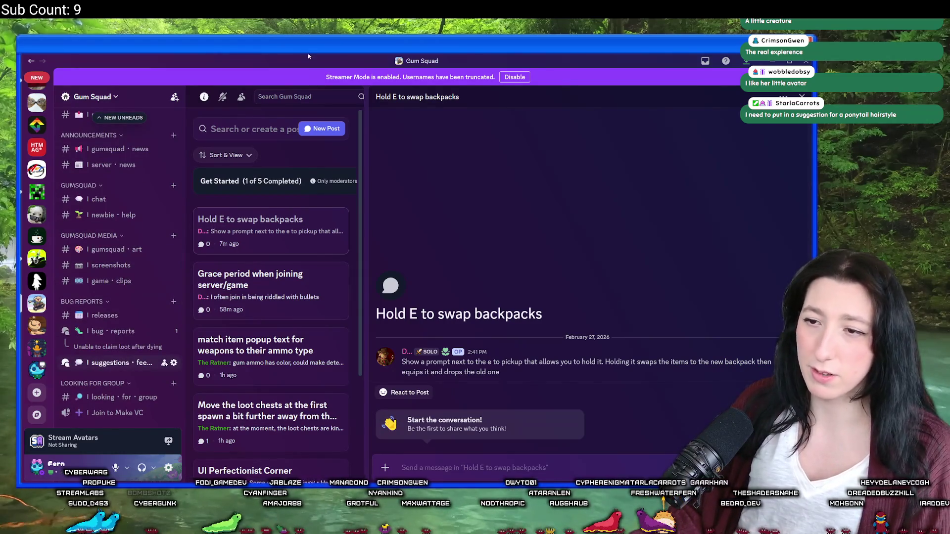
- Switch back to GameMaker, then launch Steam from the Start search
key("alt+Tab")
key("super")
type("steam")
left_click(317, 289)
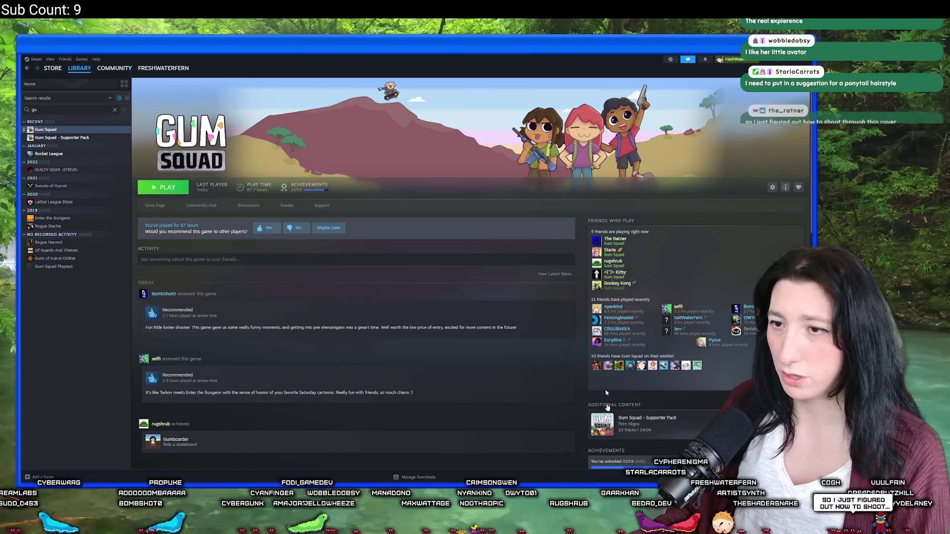
- Open Gum Squad's store page from the Steam library and look over its 7 user reviews
left_click(154, 206)
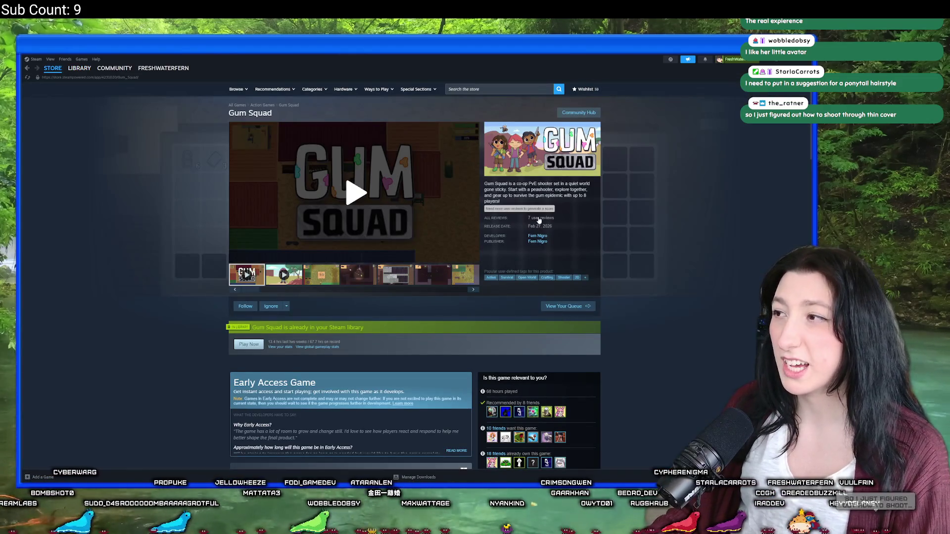
scroll(567, 339, "down", 20)
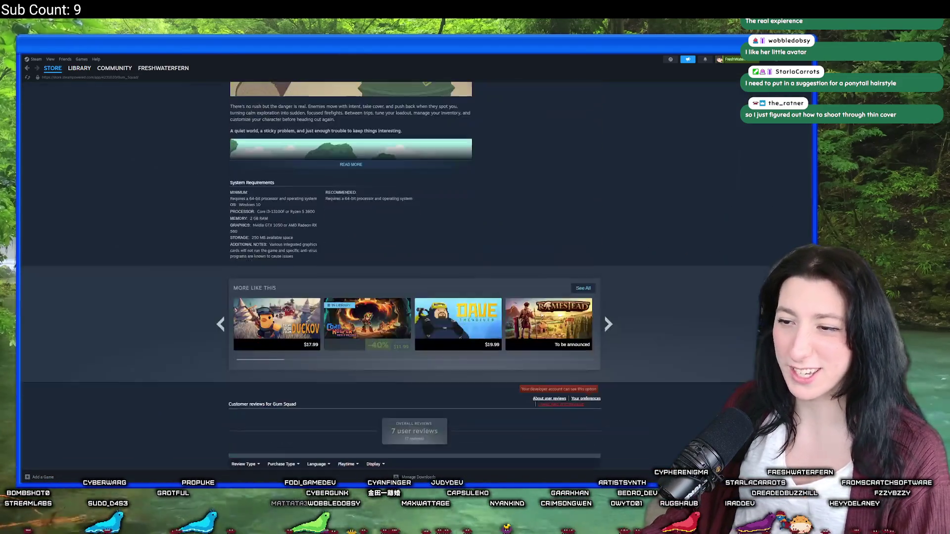
scroll(305, 275, "up", 3)
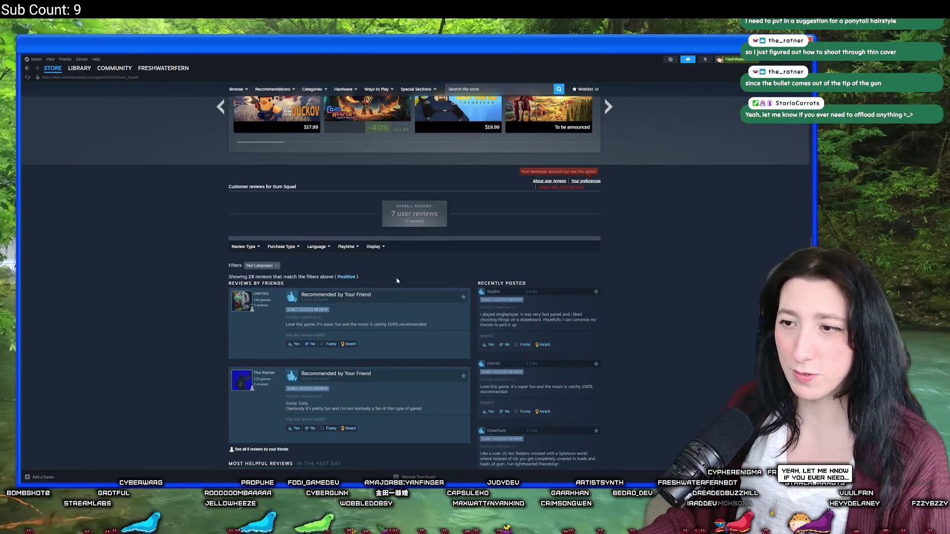
scroll(397, 280, "up", 15)
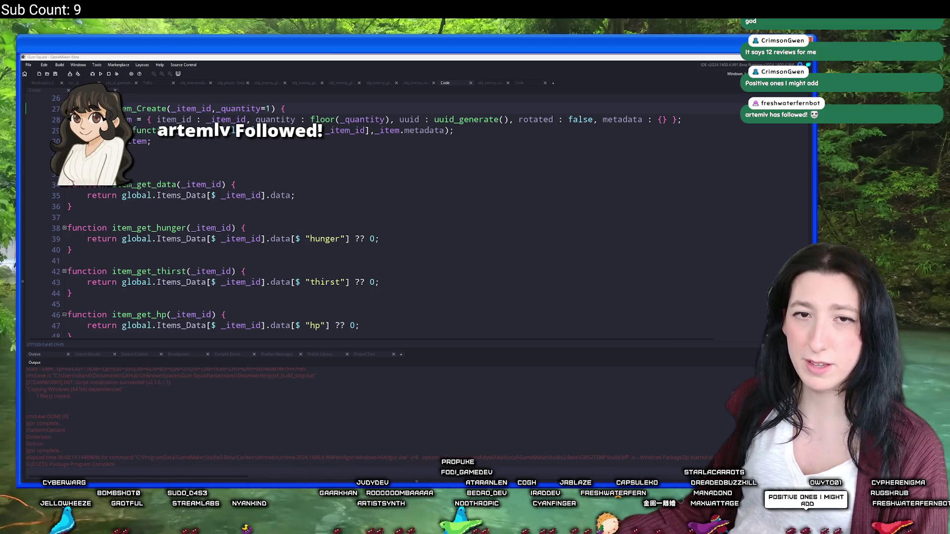
- Search 'gum squad' in the browser and scroll through the Gum Squad Steam store page
key("alt+Tab")
left_click(307, 69)
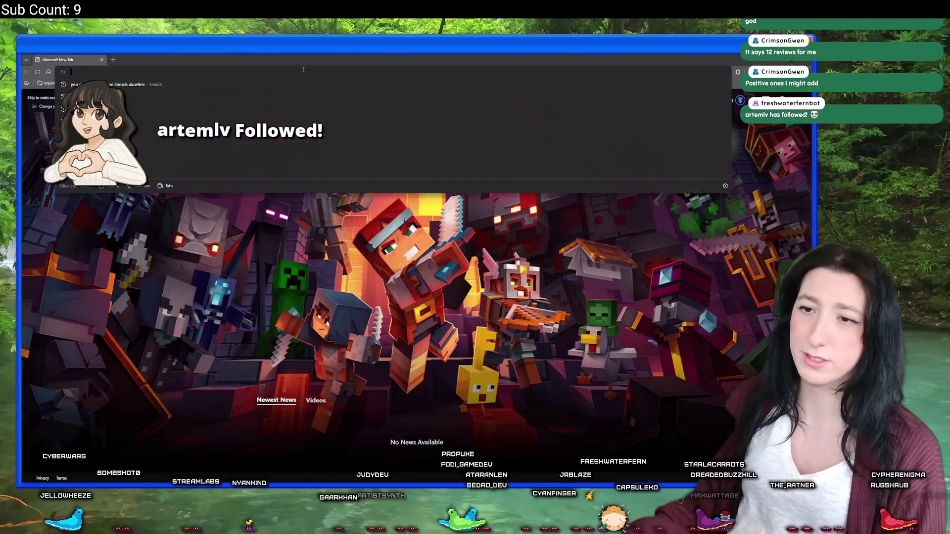
type("gum squad")
key("Return")
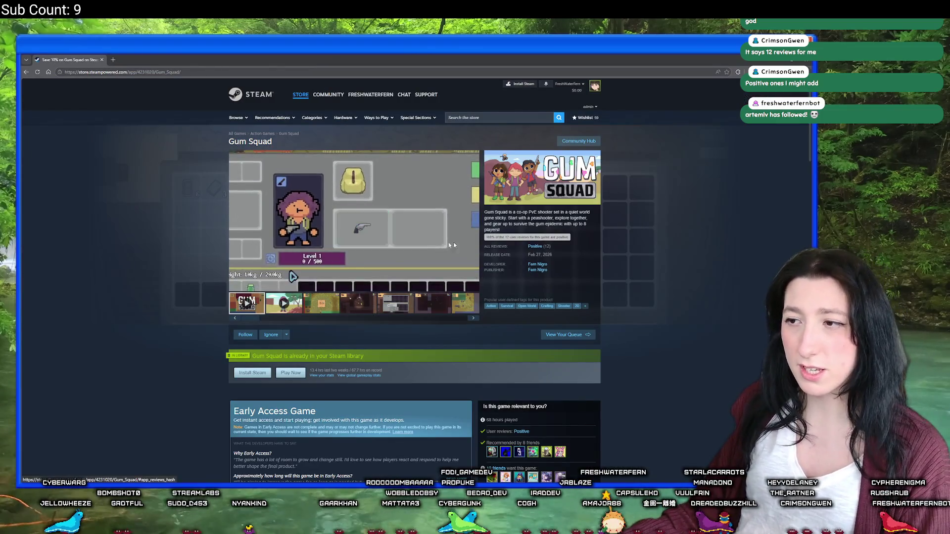
mouse_move(531, 251)
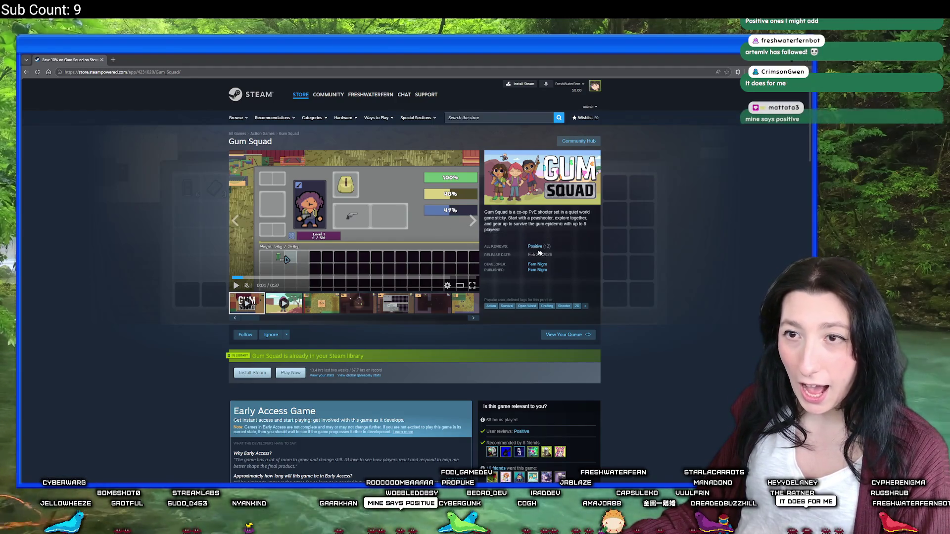
scroll(466, 239, "down", 3)
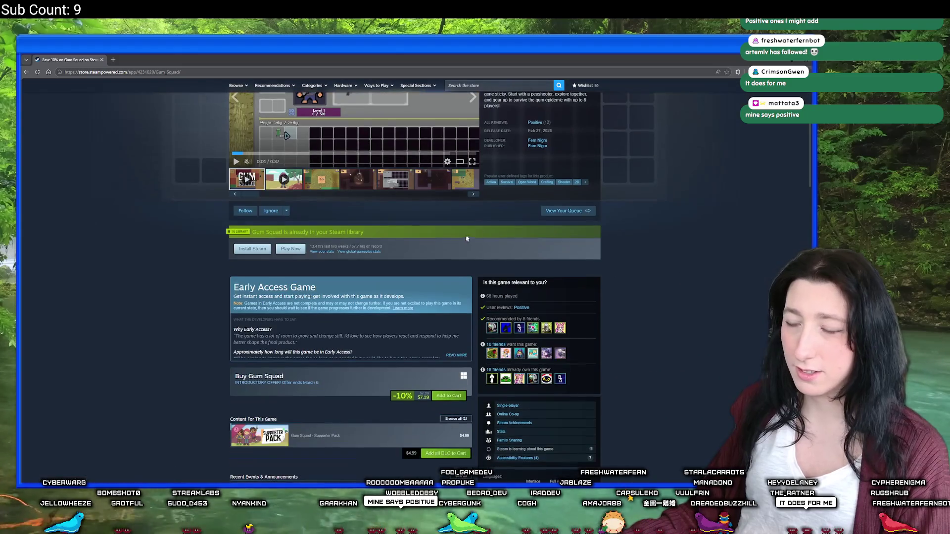
scroll(417, 150, "down", 5)
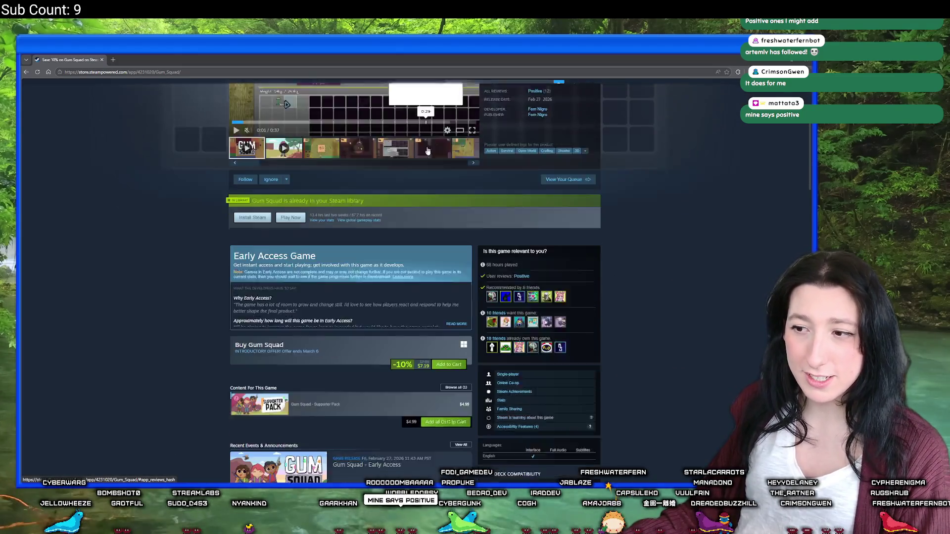
scroll(367, 244, "up", 7)
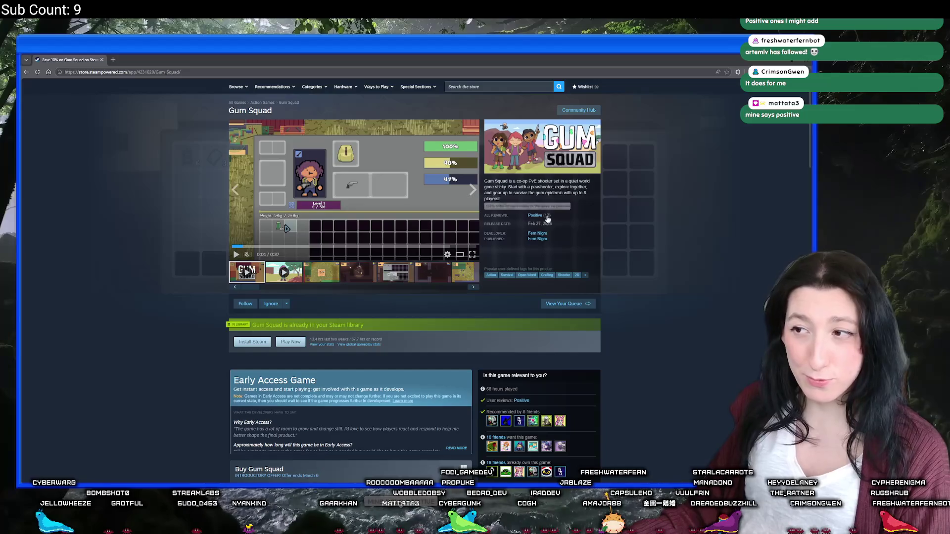
scroll(444, 204, "down", 15)
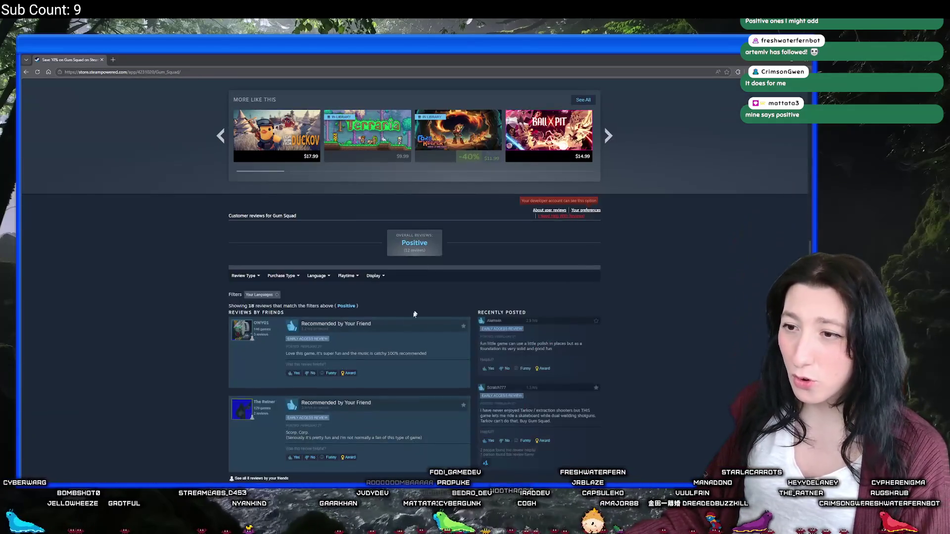
scroll(372, 205, "up", 1)
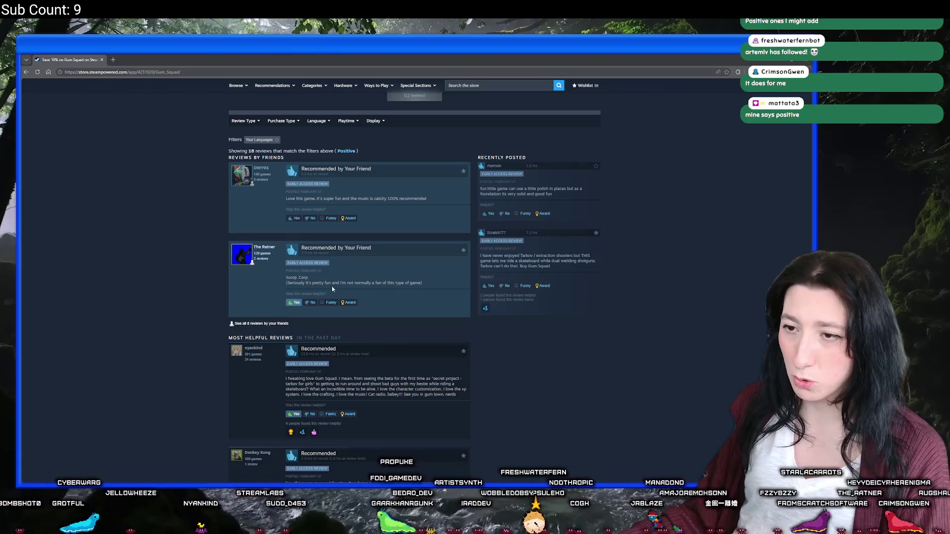
scroll(388, 282, "down", 5)
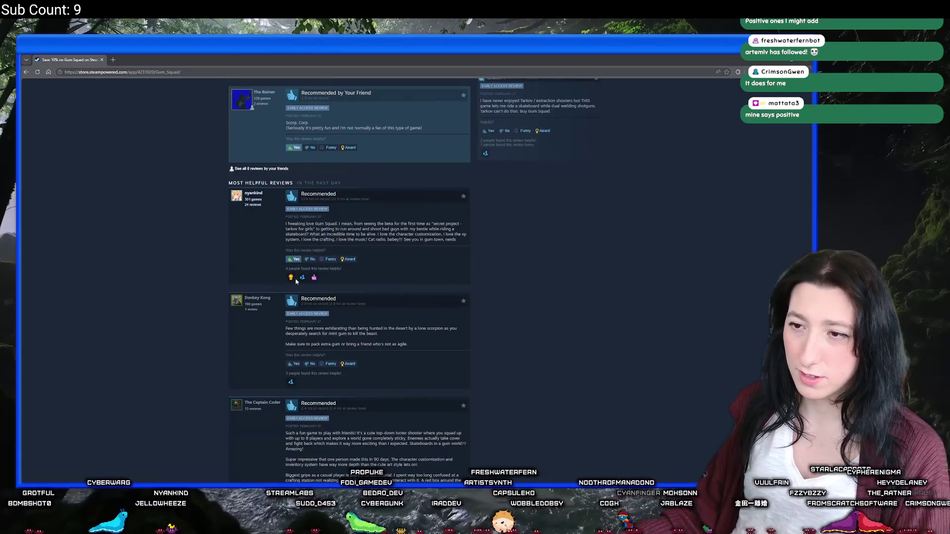
- Mark five Gum Squad reviews as helpful, then open a reviewer's Steam profile
left_click(293, 337)
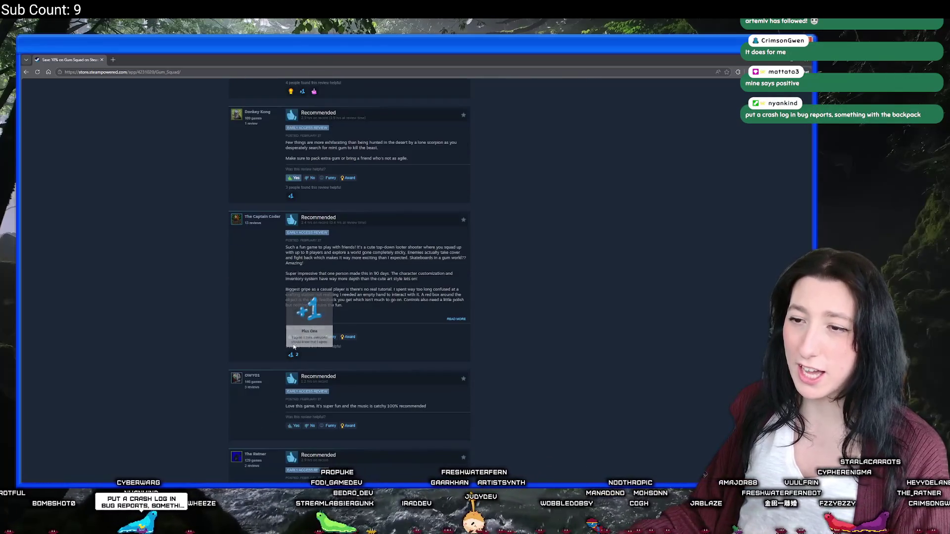
scroll(293, 273, "down", 3)
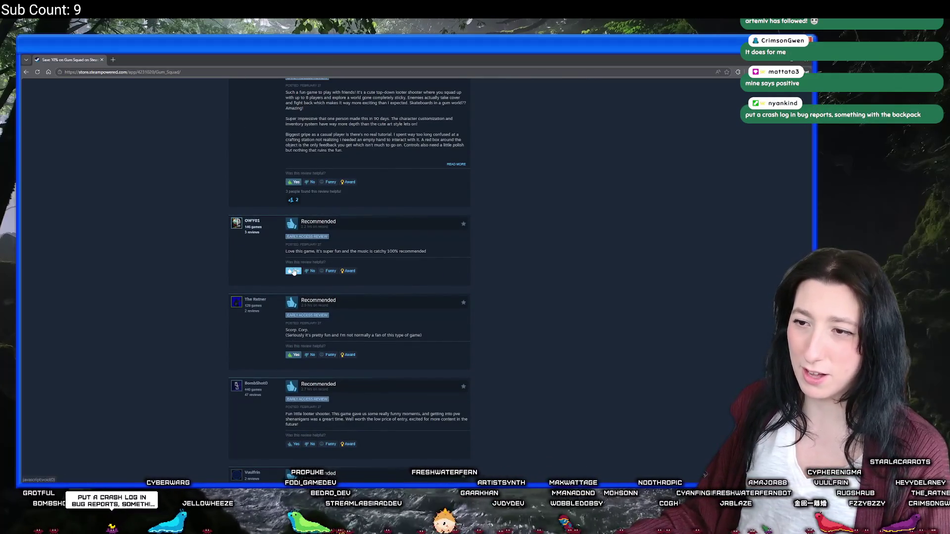
left_click(293, 272)
scroll(293, 306, "down", 2)
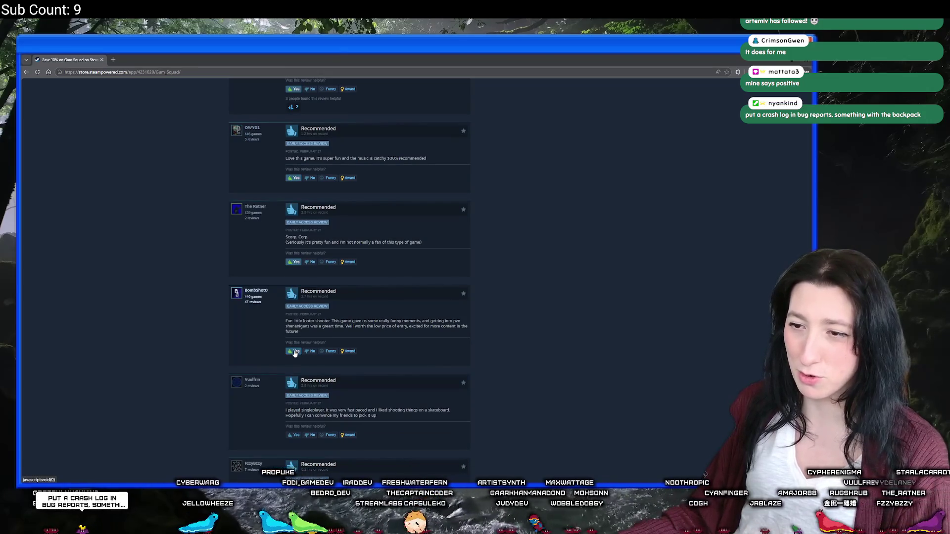
left_click(294, 351)
scroll(291, 422, "down", 3)
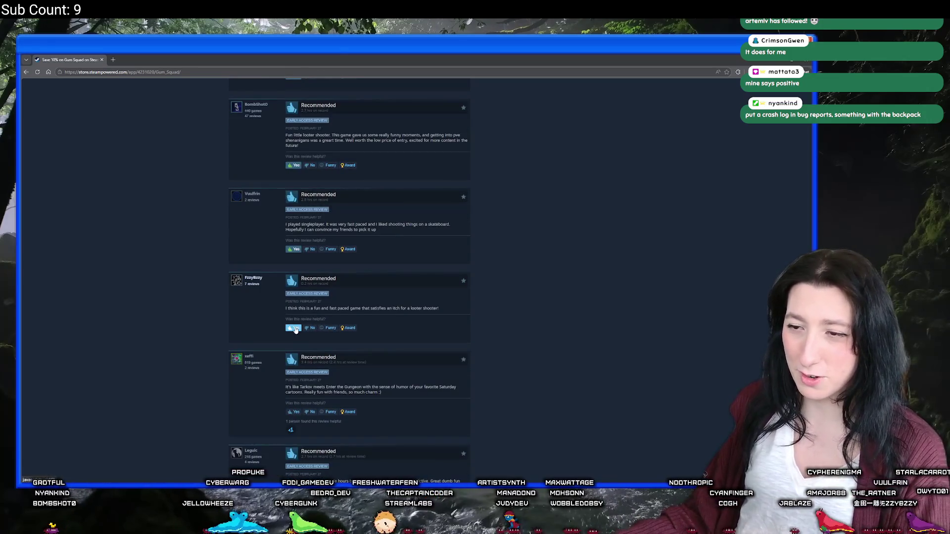
left_click(296, 329)
scroll(295, 330, "down", 3)
left_click(294, 257)
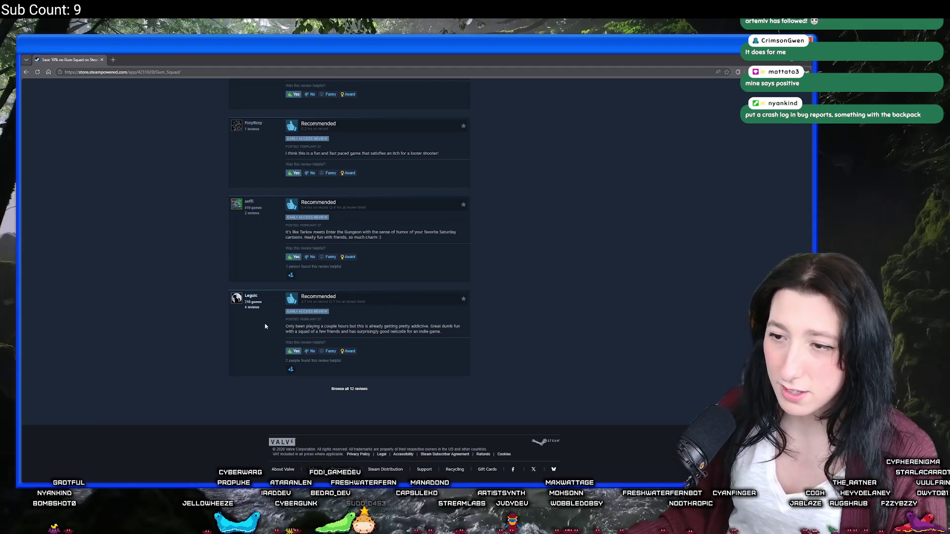
mouse_move(235, 299)
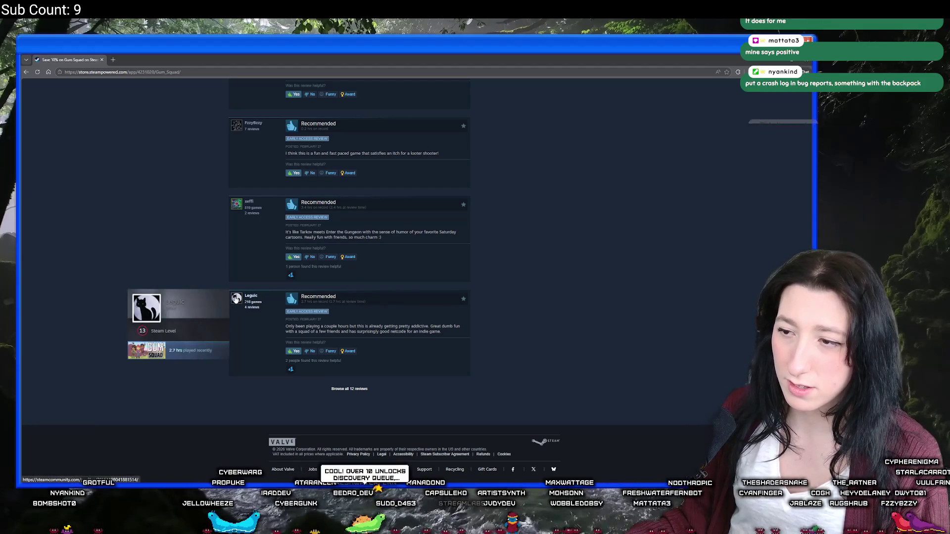
left_click(236, 299)
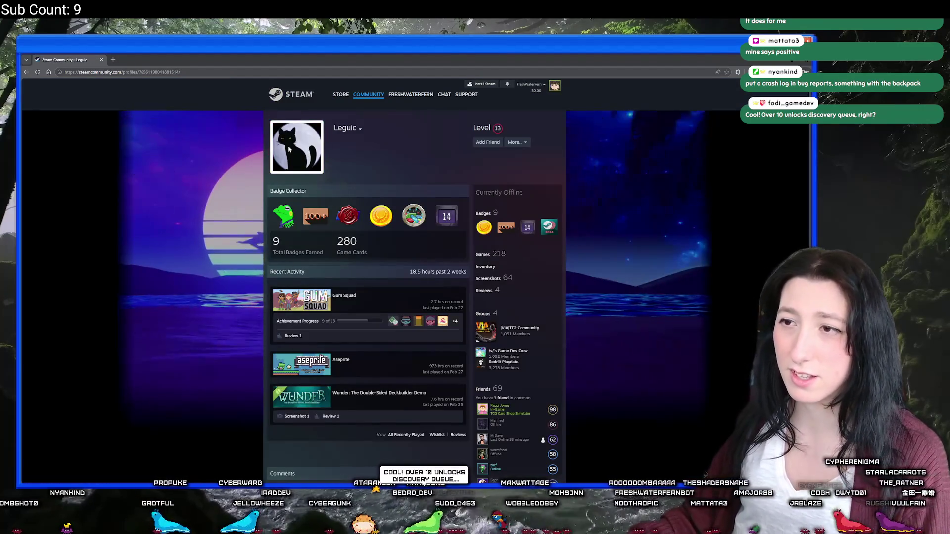
- Show and close the reviewer's previous-names list, then return to the GameMaker editor
left_click(360, 129)
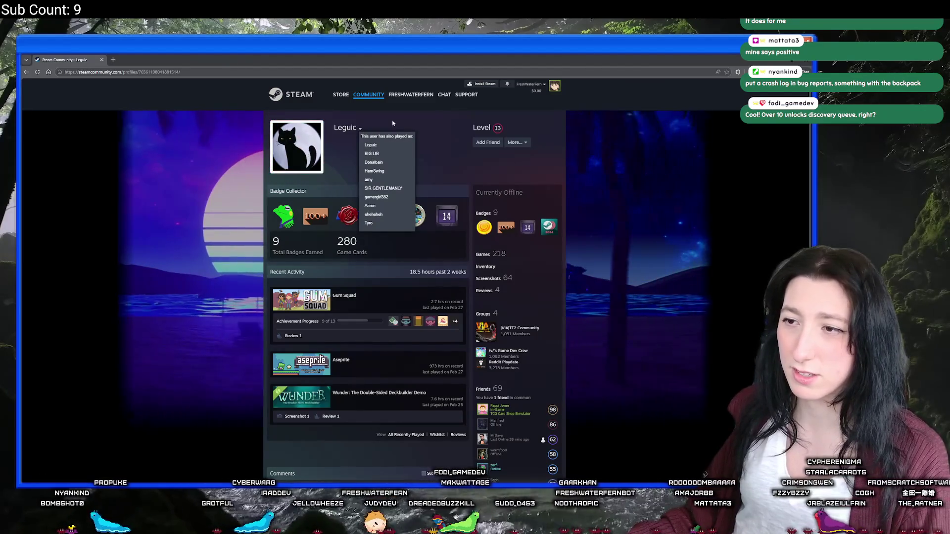
left_click(297, 278)
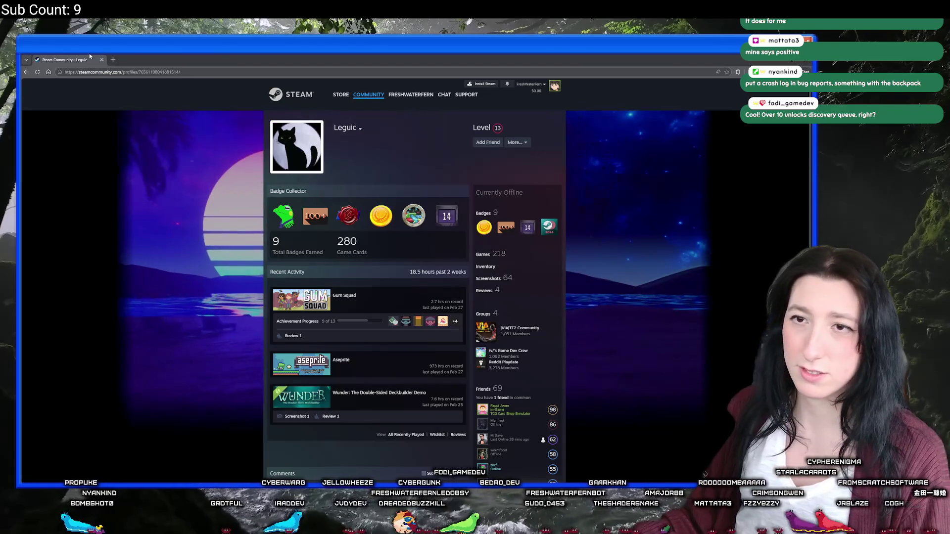
key("alt+Tab")
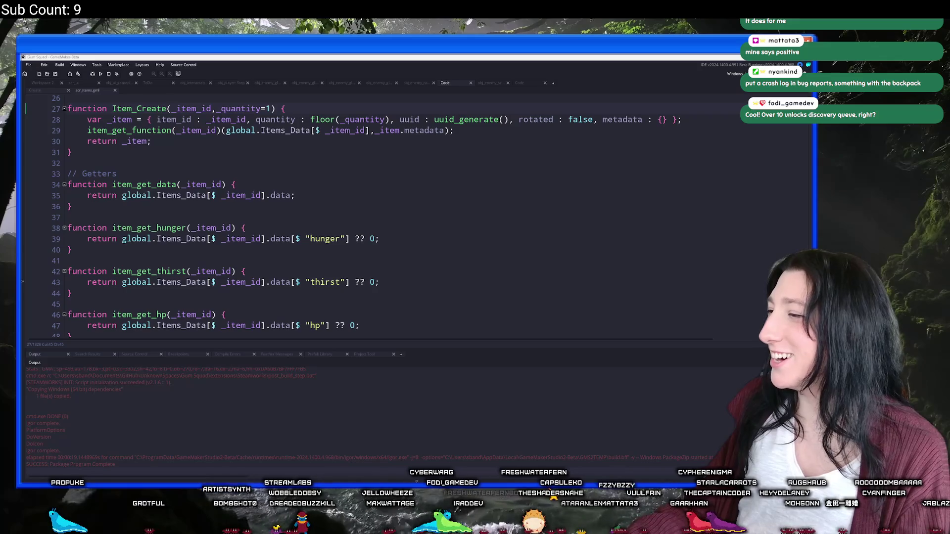
- Read the backpack-swap crash report and error log in Discord's bug-reports, then return to GameMaker
key("alt+Tab")
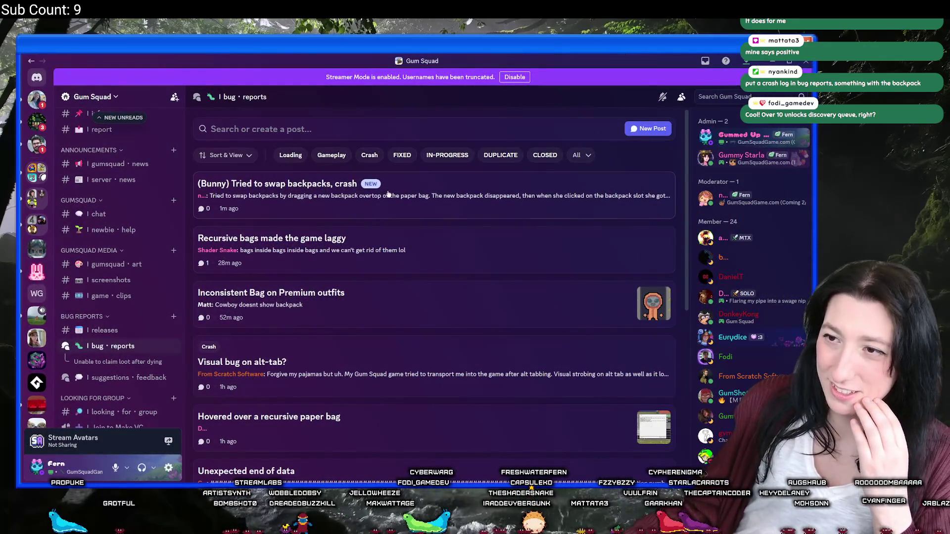
left_click(388, 193)
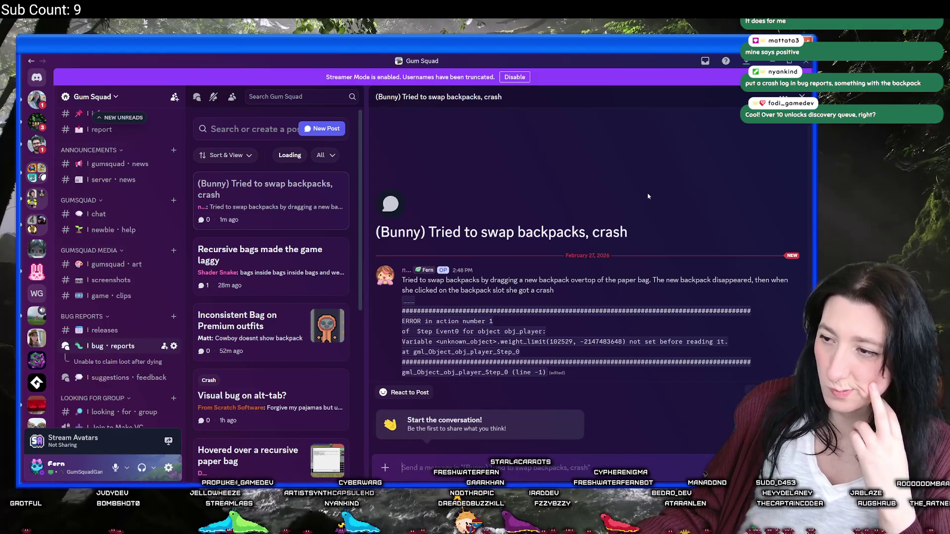
key("alt+Tab")
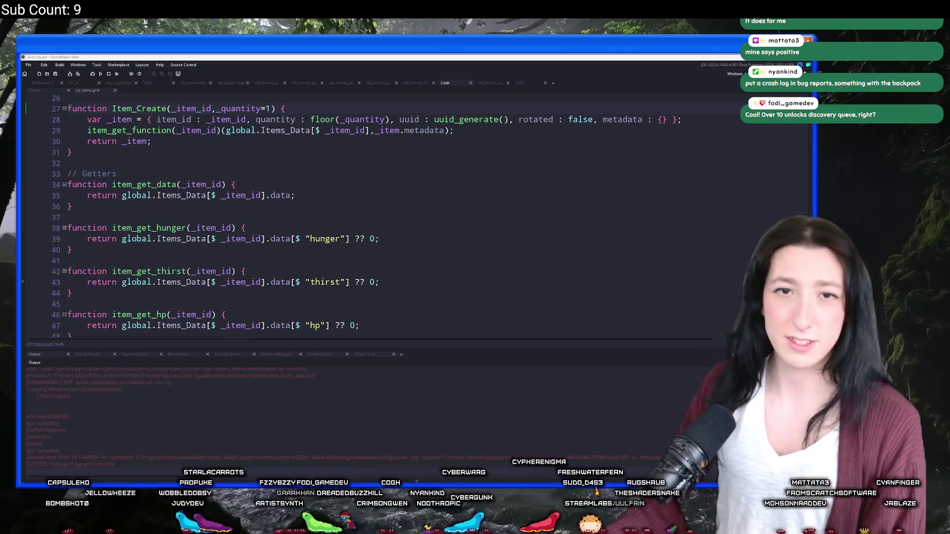
- Open the Windows Start menu over the GameMaker items script
key("super")
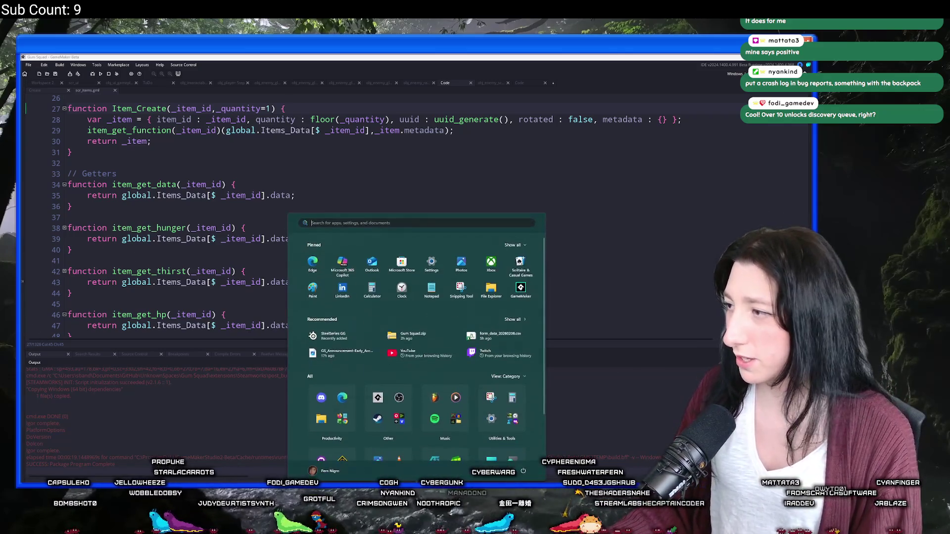
- Close the Start menu, bring up the Gum Squad Twitch stream, and unmute it at 88% volume
left_click(269, 378)
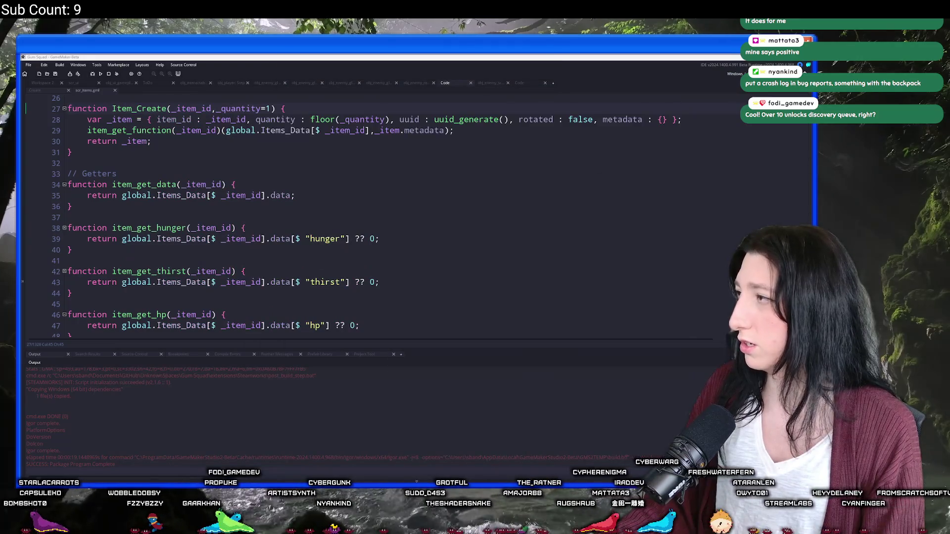
left_click(417, 481)
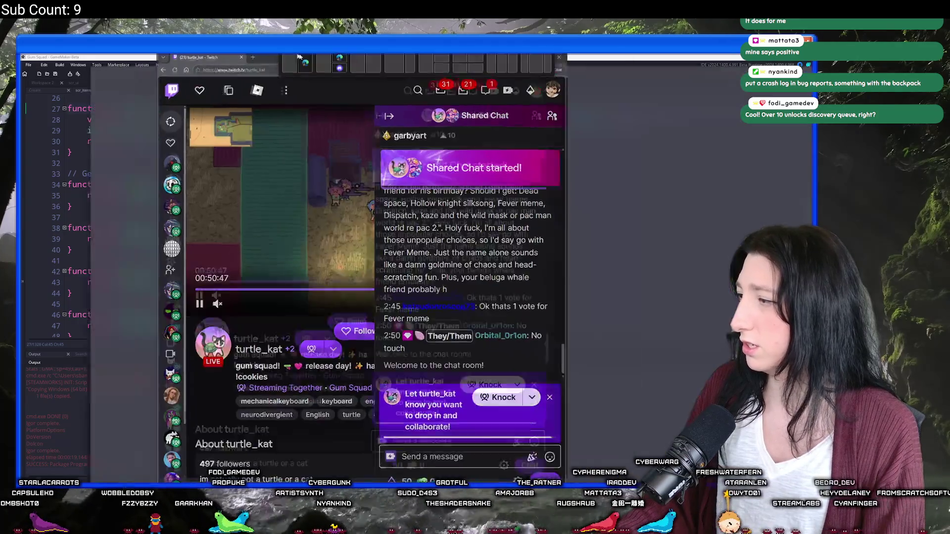
left_click_drag(192, 361, 240, 362)
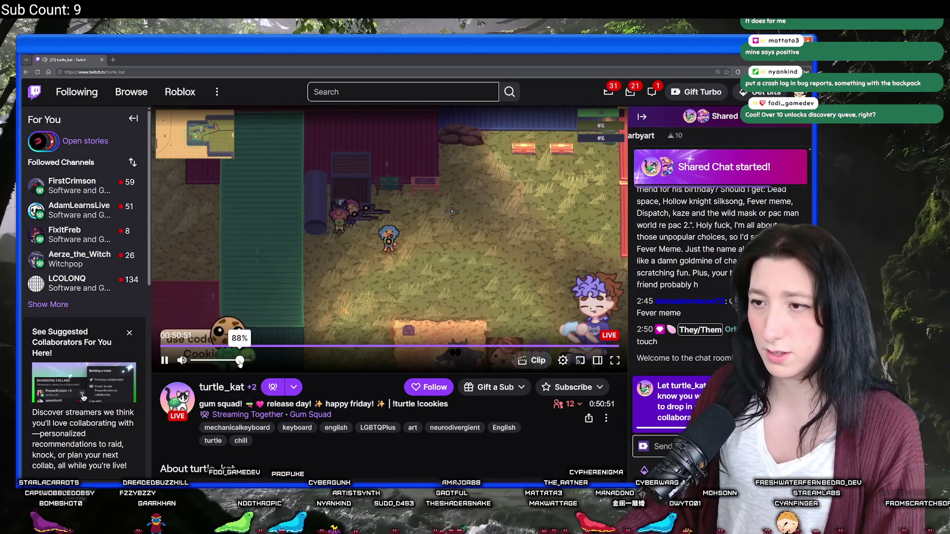
- Switch the Gum Squad Twitch stream player to fullscreen
left_click(614, 365)
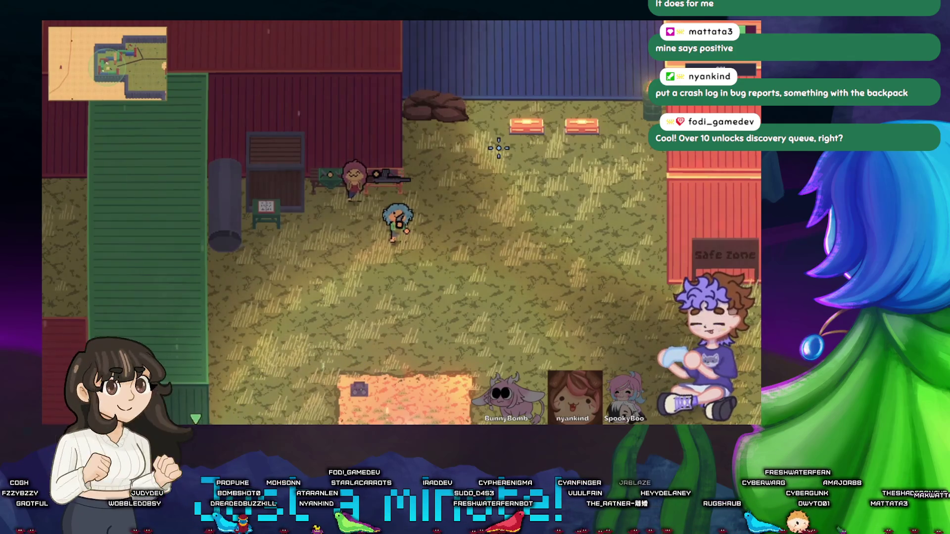
- Toggle the pause menu, walk the character to the chests, open one, then close its inventory
key("Escape")
key("Escape")
key("w")
key("d")
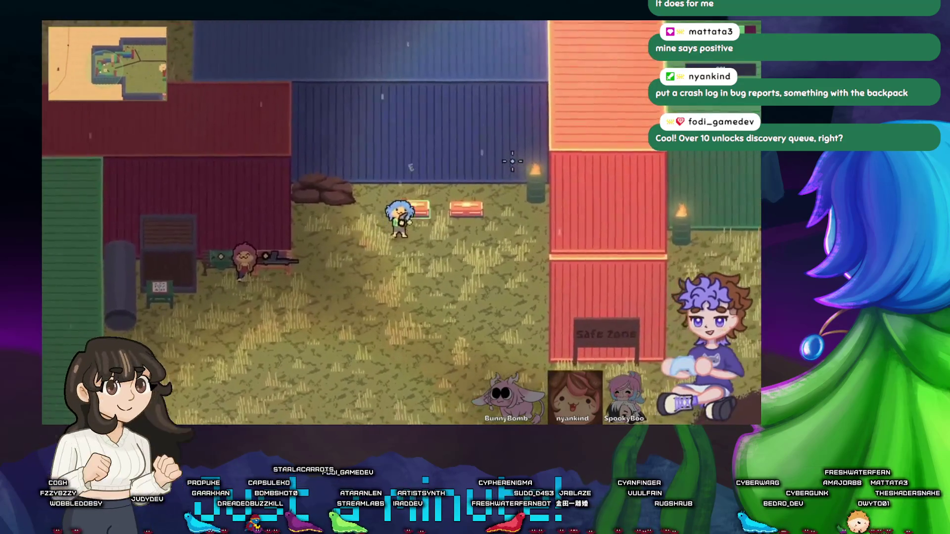
key("e")
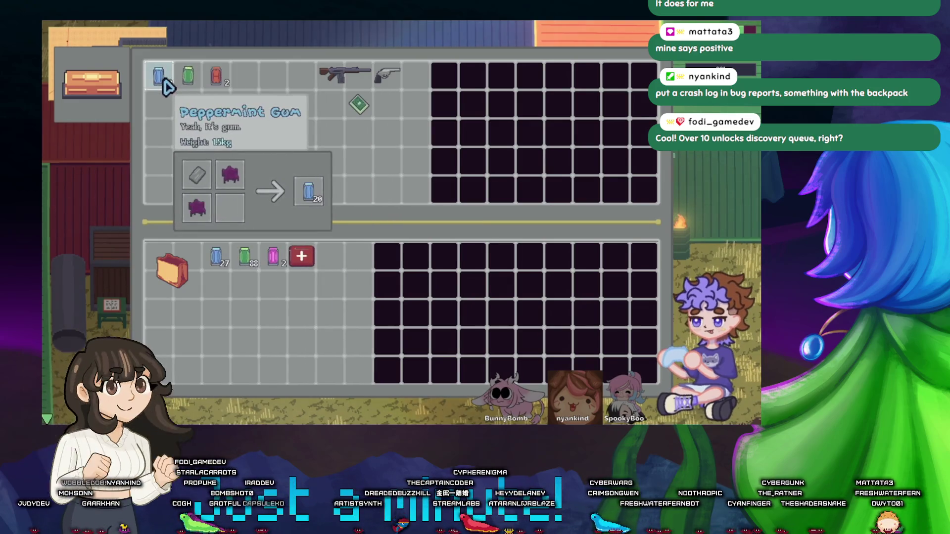
key("Escape")
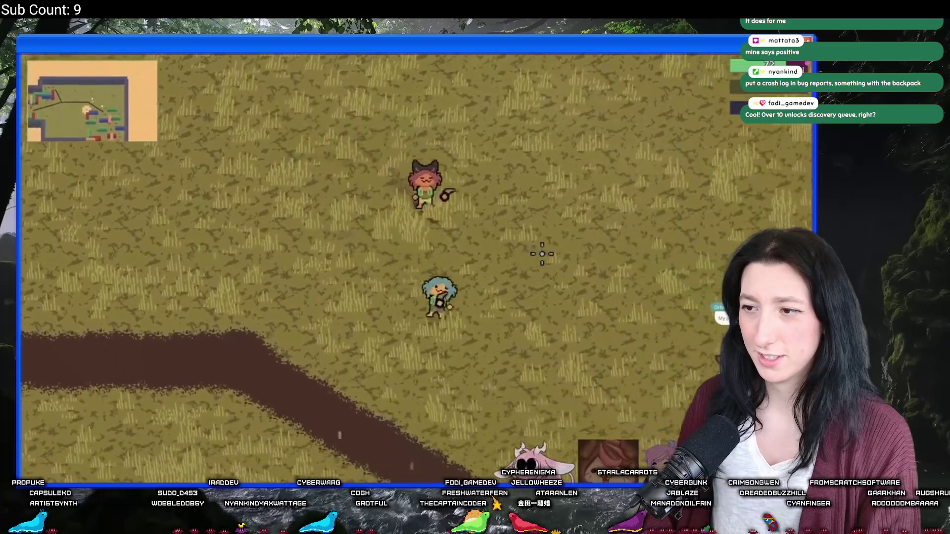
- Exit fullscreen and minimize the browser so the GameMaker code editor is in front
key("Escape")
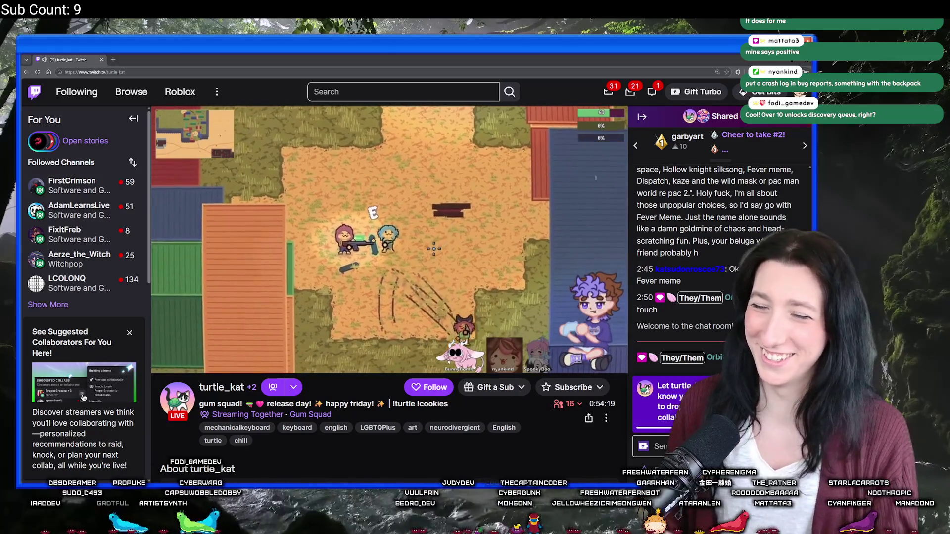
mouse_move(183, 361)
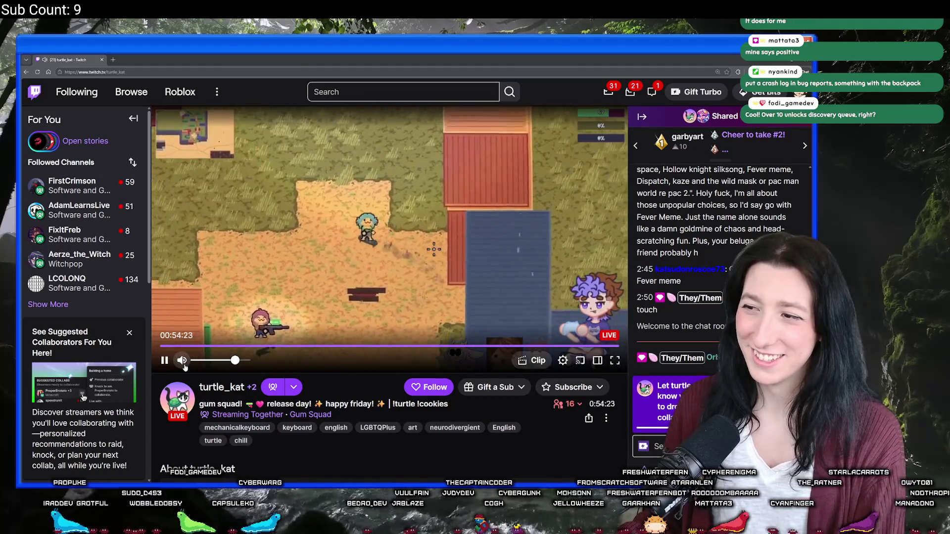
key("super+Down")
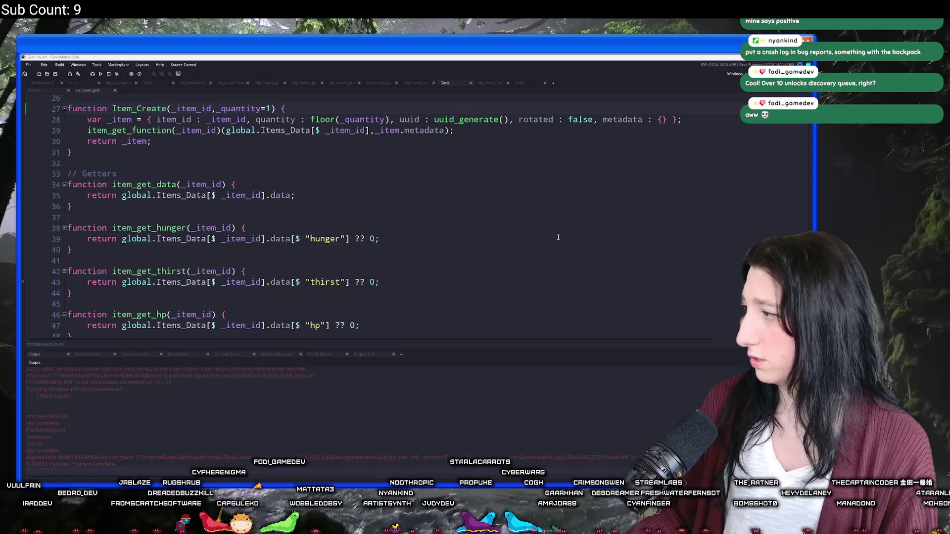
- Dismiss the asset search, build and run Gum Squad with F5, and move its window up-left
left_click(507, 218)
key("ctrl+t")
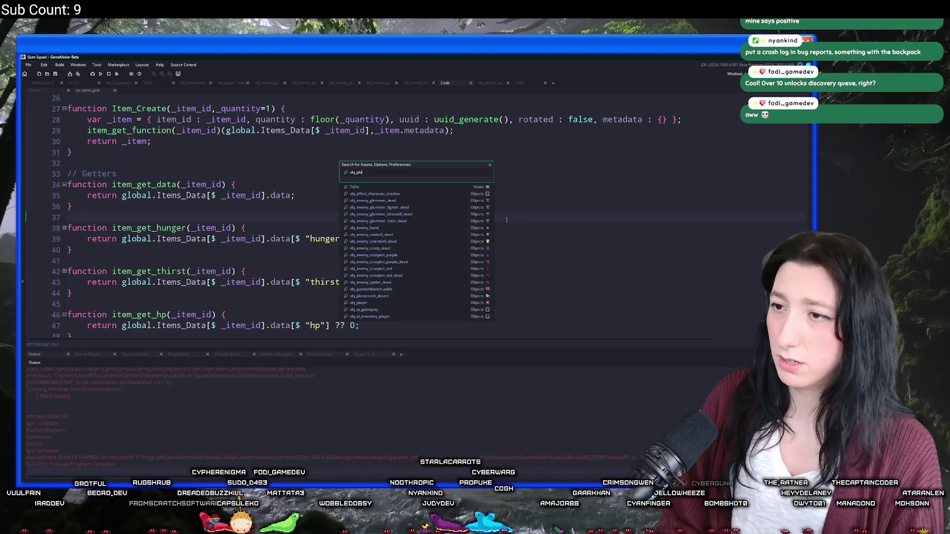
type("yer")
key("F5")
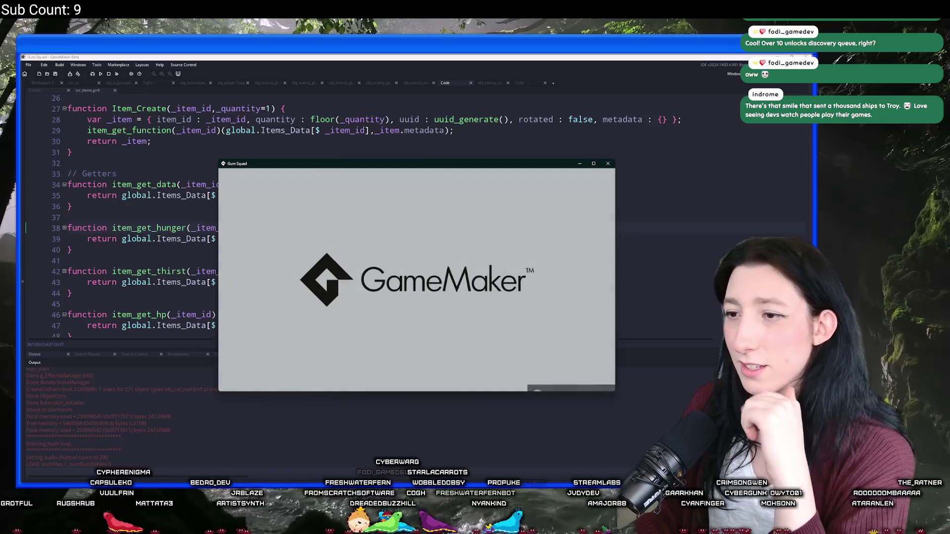
left_click_drag(448, 164, 416, 56)
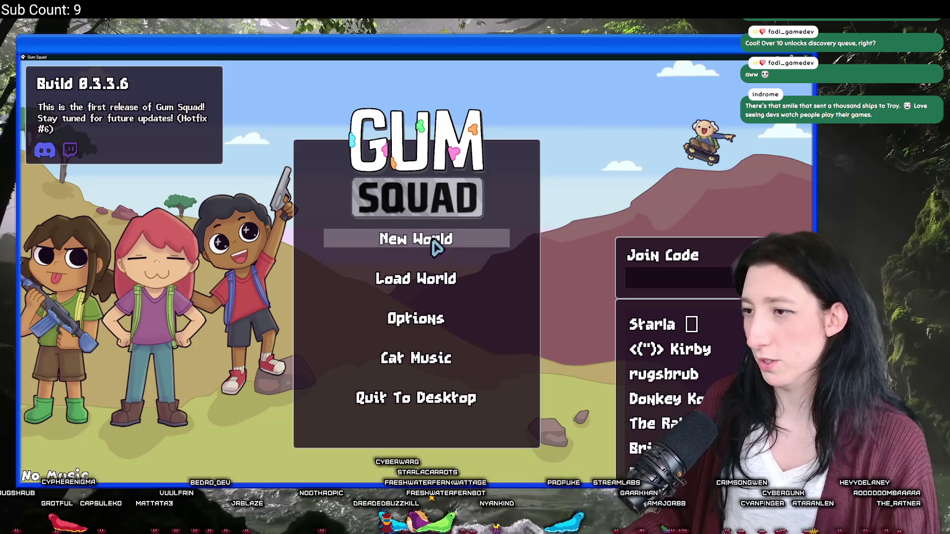
- Start a New World with Lobby Type set to Offline and create the lobby
left_click(435, 246)
left_click(418, 270)
left_click(418, 270)
left_click(433, 368)
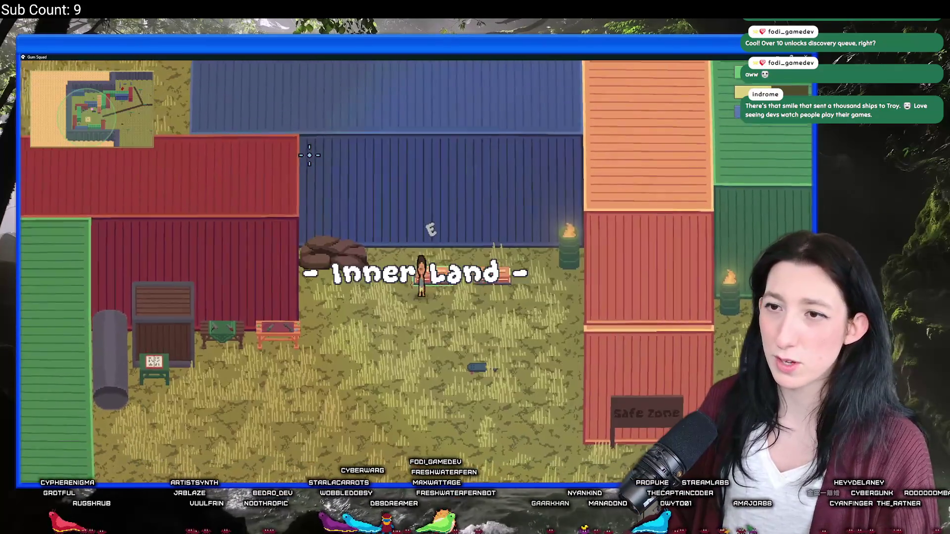
- Walk to the nearby container, take the Canvas Backpack, and open the inventory
key("Tab")
key("Tab")
key("s")
key("d")
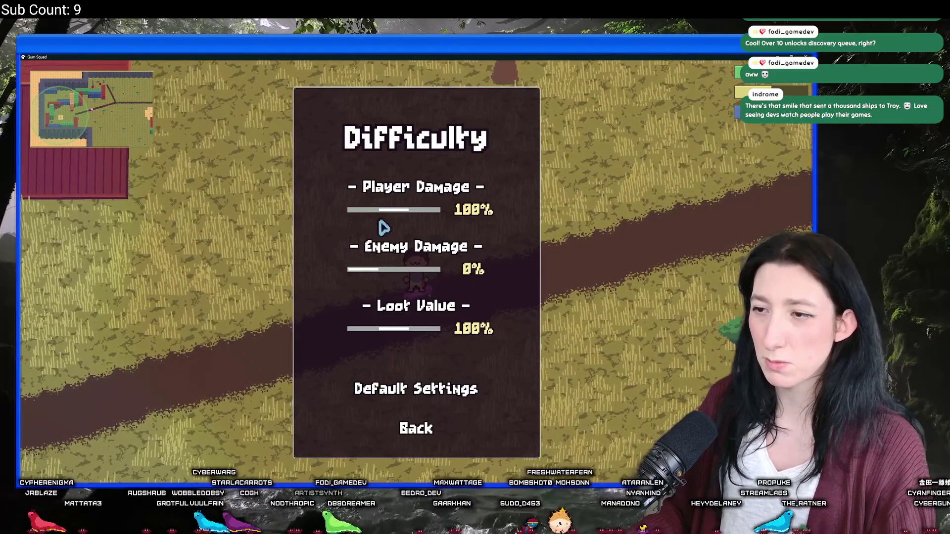
key("Escape")
key("d")
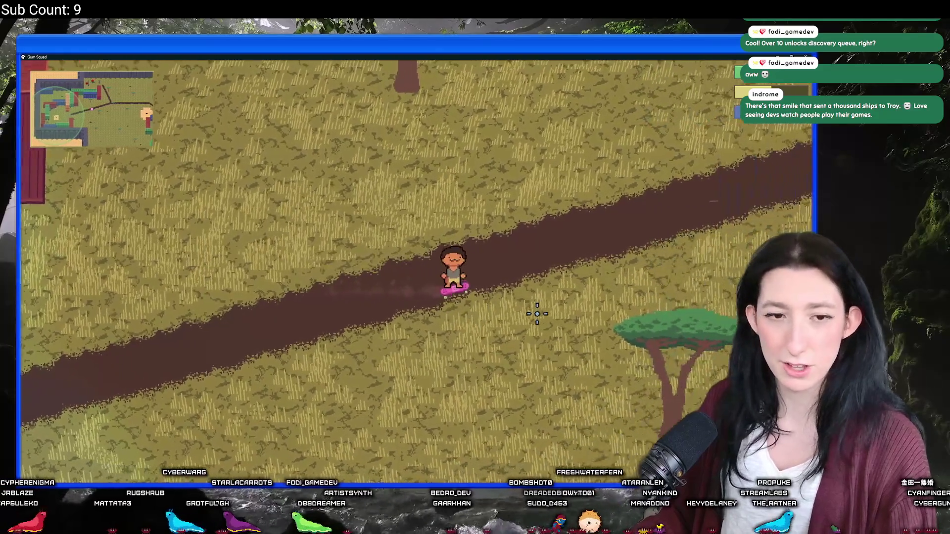
key("w")
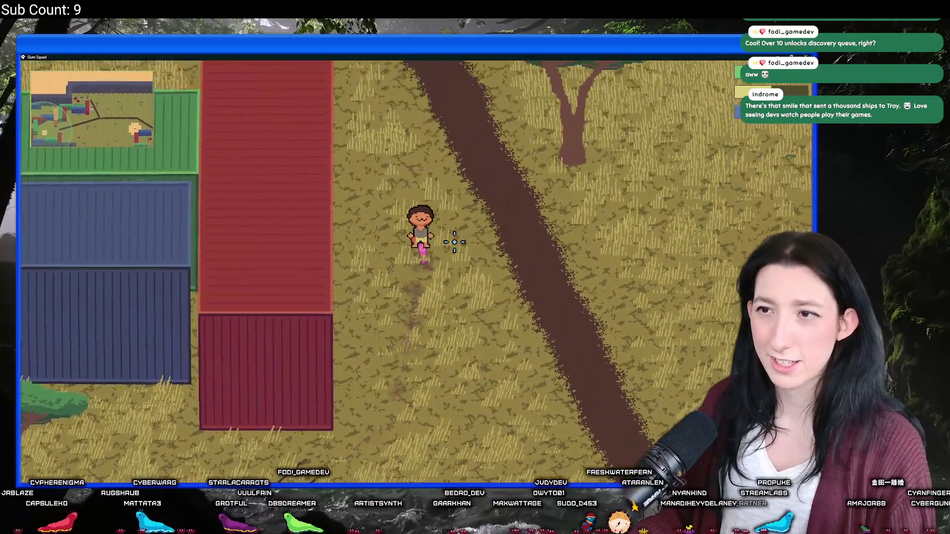
key("w")
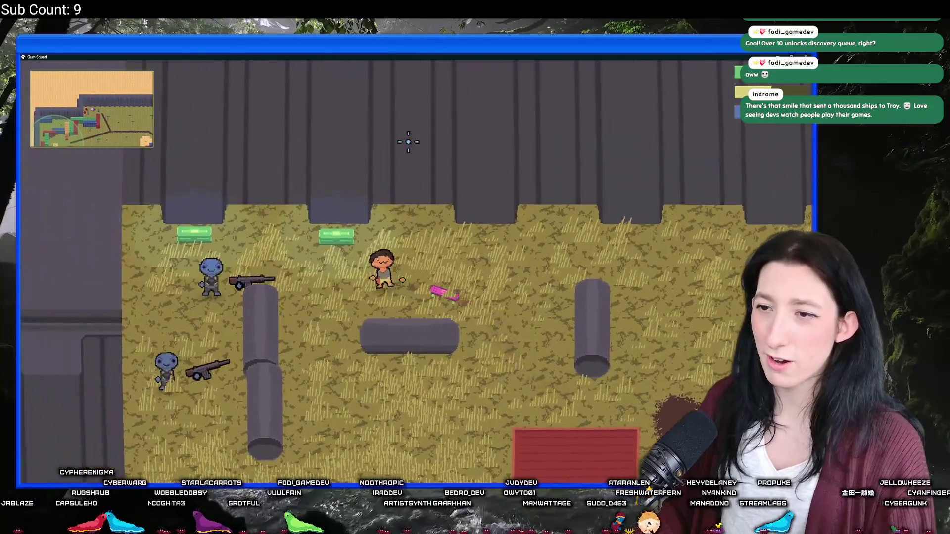
key("e")
left_click(297, 134)
key("tab")
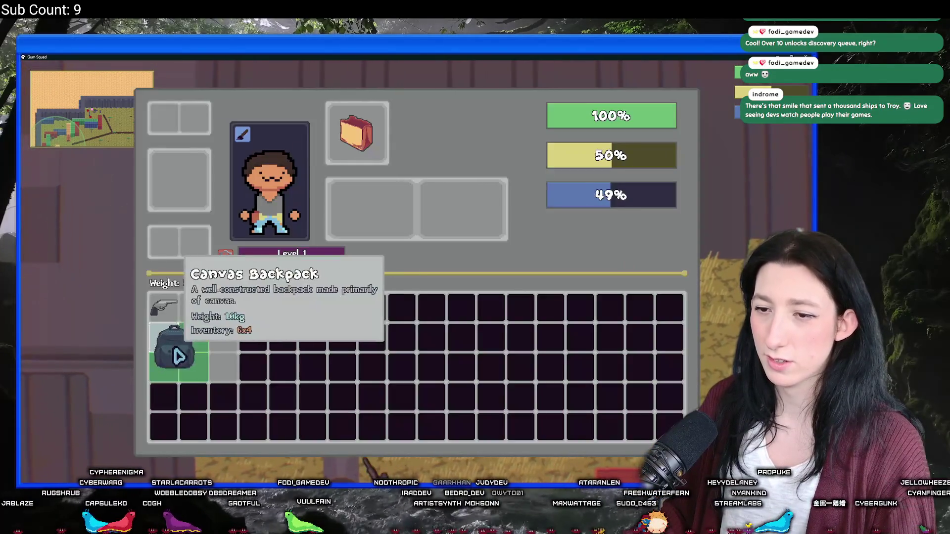
- Move the bag and Canvas Backpack between the equipment slot and inventory grid, checking the backpack's storage
left_click(358, 144)
mouse_move(356, 133)
left_mouse_down()
mouse_move(222, 281)
mouse_move(186, 341)
mouse_move(367, 191)
mouse_move(360, 148)
left_mouse_up()
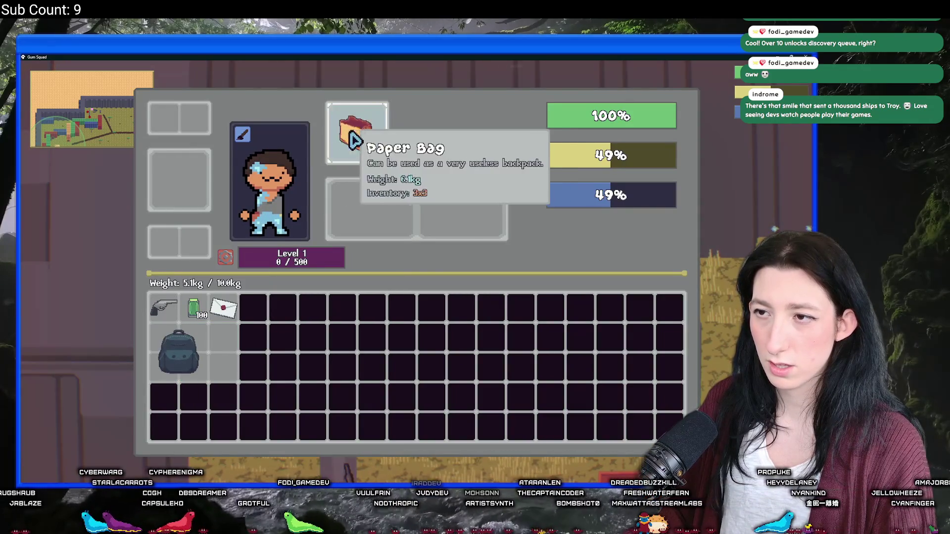
left_click_drag(197, 340, 361, 147)
left_click(361, 147)
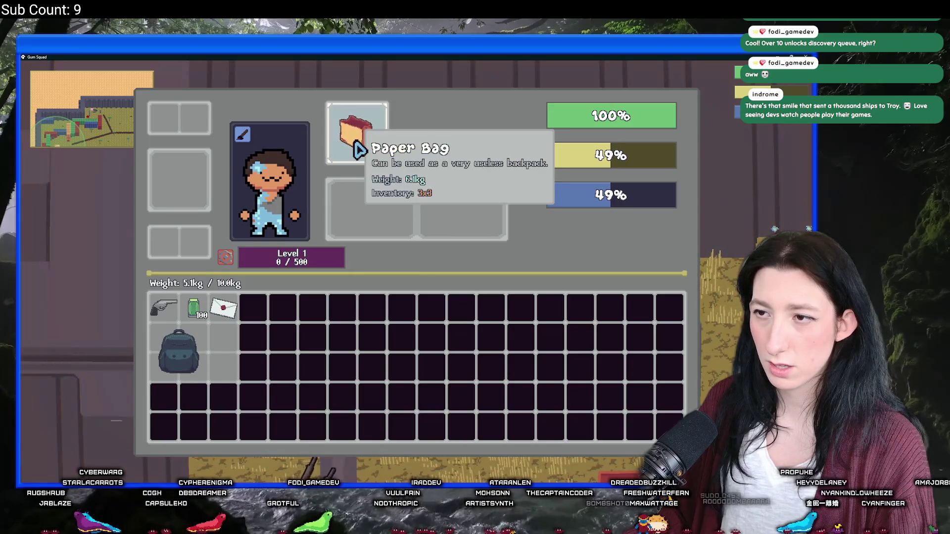
right_click(176, 356)
right_click(176, 356)
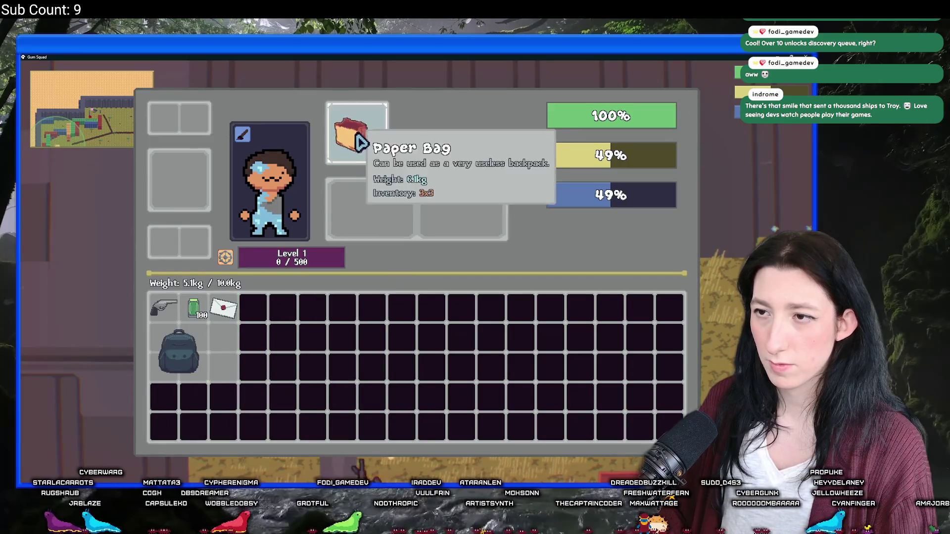
- Test swapping the Canvas Backpack with the Paper Bag, return it to the inventory, and quit the game
mouse_move(179, 349)
left_mouse_down()
mouse_move(391, 200)
mouse_move(376, 210)
left_mouse_up()
right_click(366, 188)
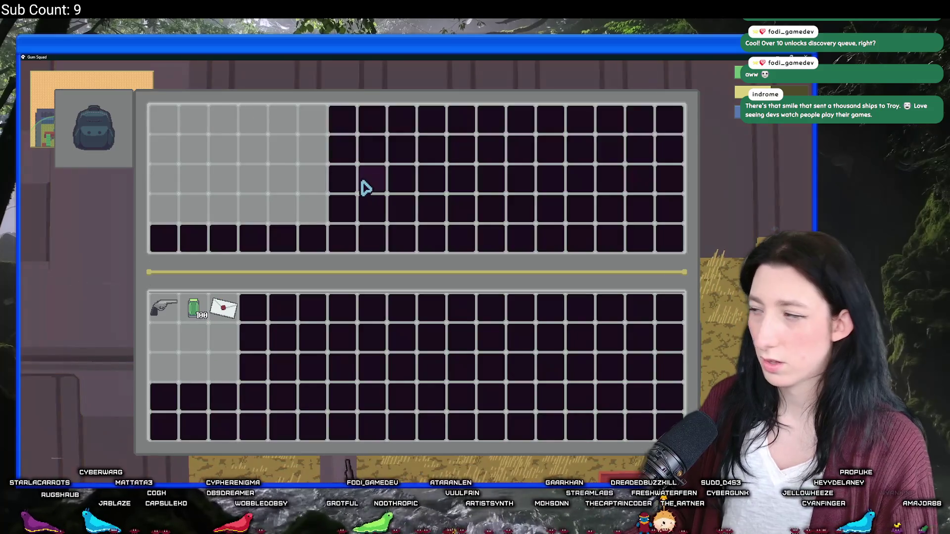
right_click(386, 183)
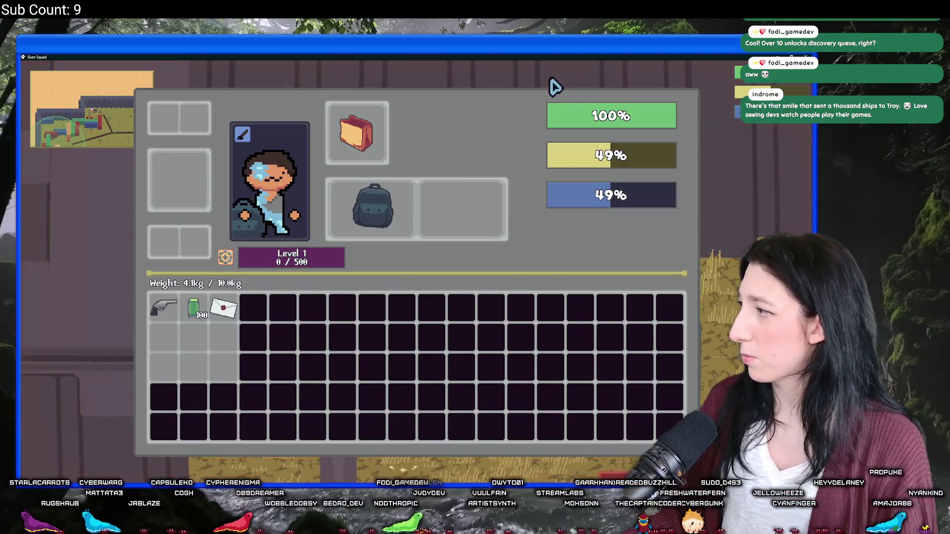
mouse_move(366, 140)
left_mouse_down()
mouse_move(455, 217)
mouse_move(363, 132)
left_mouse_up()
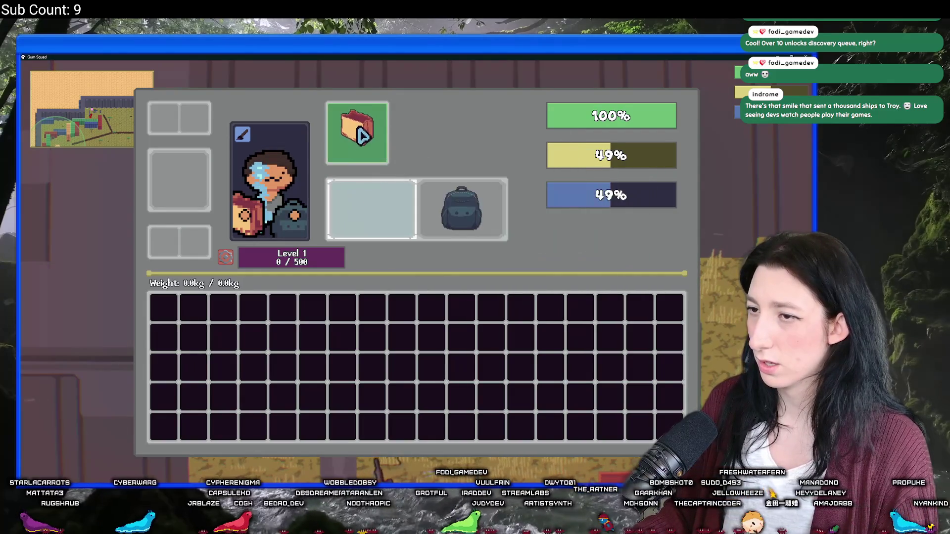
left_click_drag(431, 210, 376, 213)
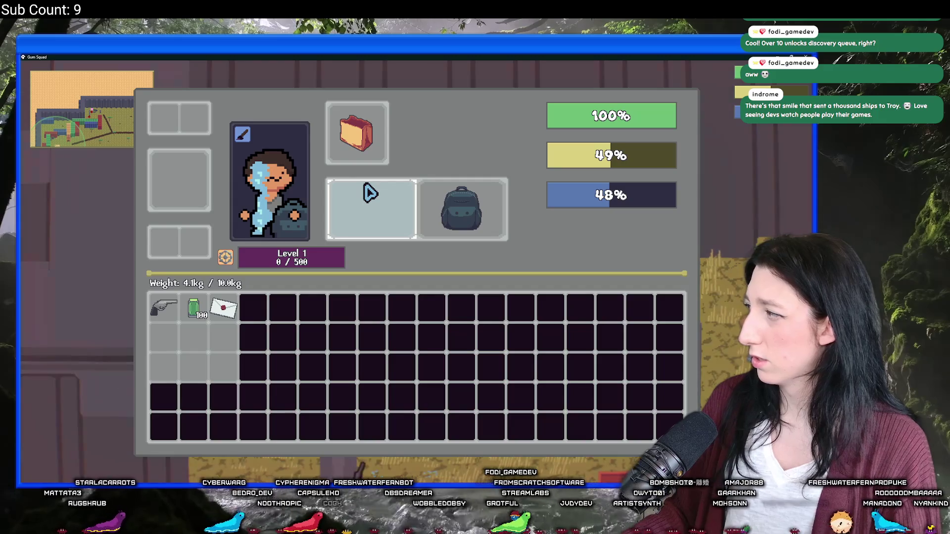
mouse_move(461, 208)
left_mouse_down()
mouse_move(340, 146)
mouse_move(417, 193)
mouse_move(178, 348)
left_mouse_up()
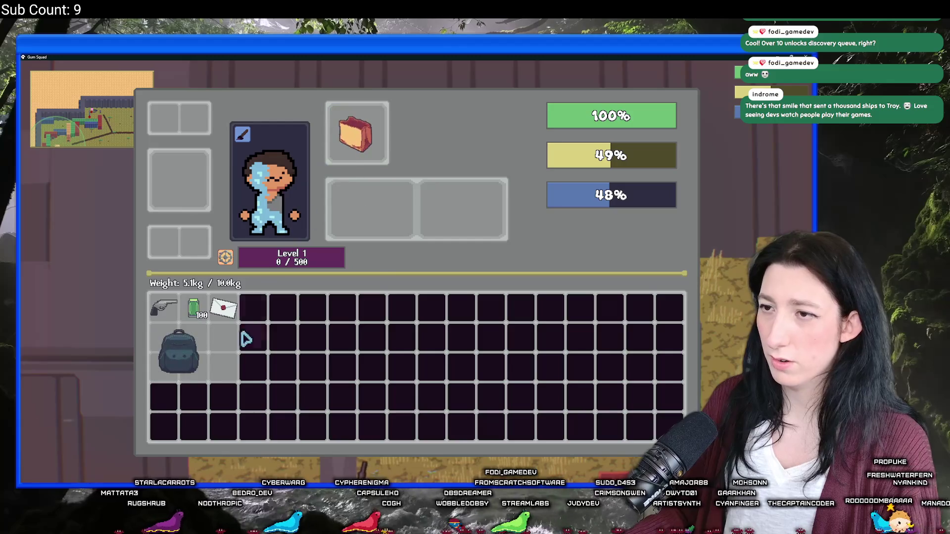
mouse_move(187, 335)
left_mouse_down()
mouse_move(175, 198)
mouse_move(348, 146)
mouse_move(194, 187)
mouse_move(193, 240)
mouse_move(185, 133)
mouse_move(344, 131)
mouse_move(193, 181)
left_mouse_up()
right_click(202, 179)
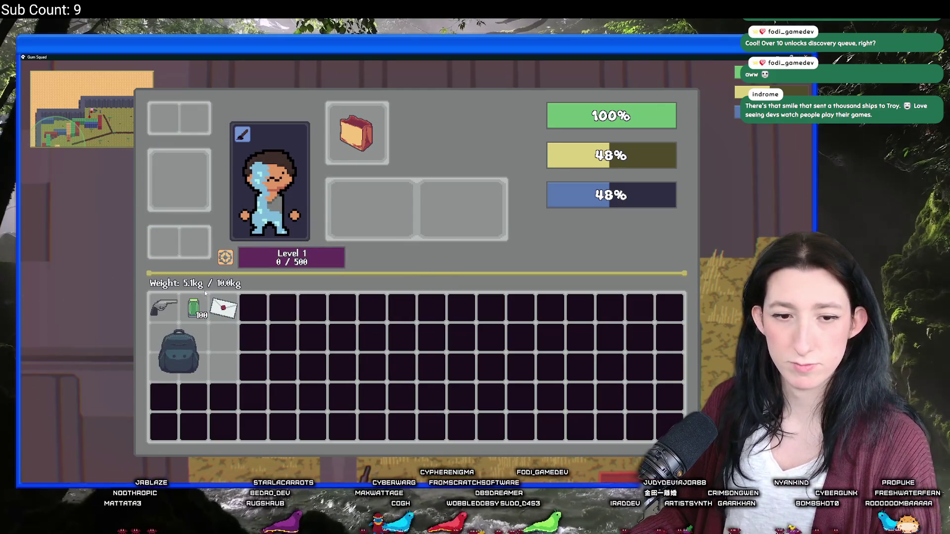
key("Escape")
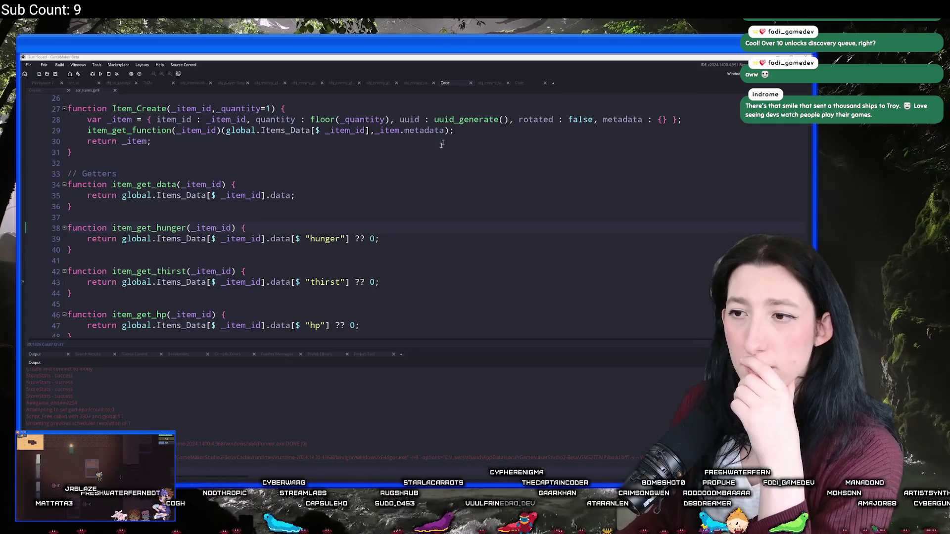
key("Up")
key("Up")
key("Up")
scroll(367, 179, "up", 3)
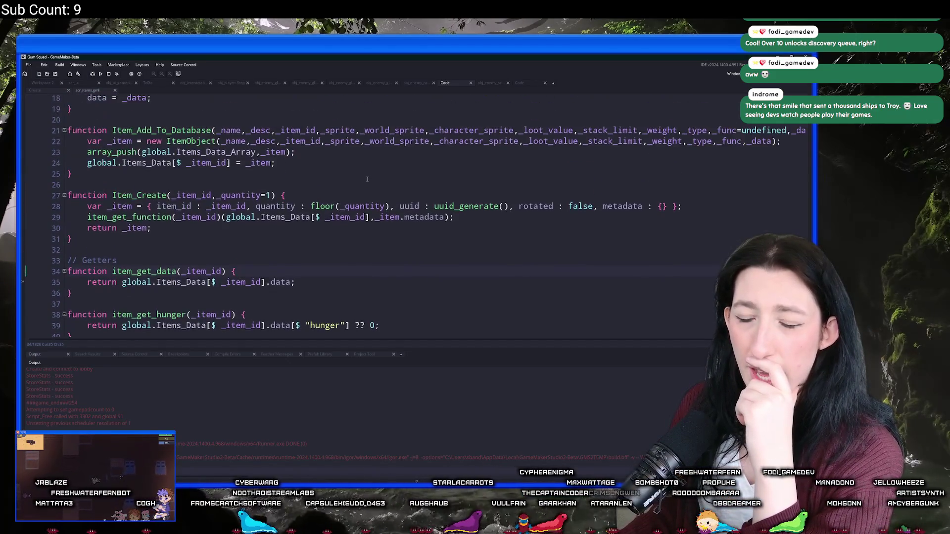
scroll(368, 179, "up", 2)
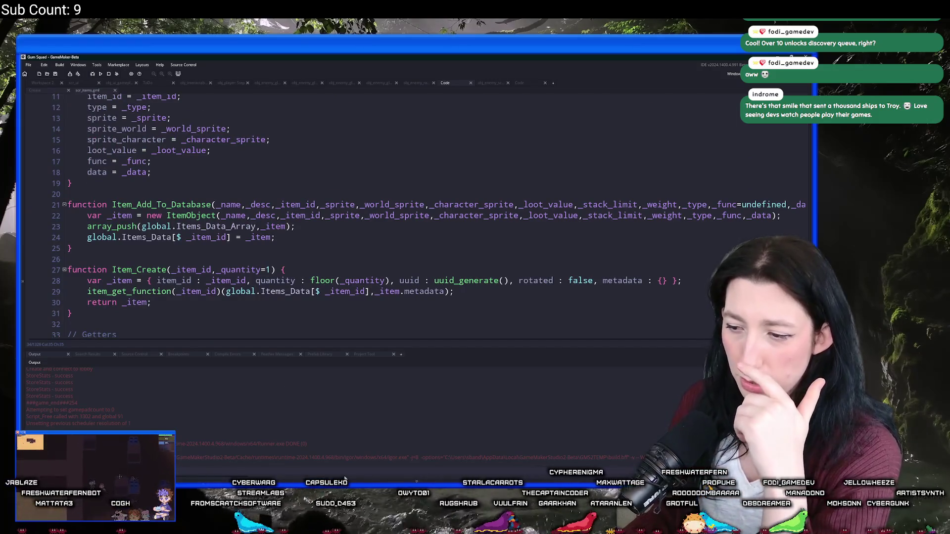
key("super")
left_click(354, 269)
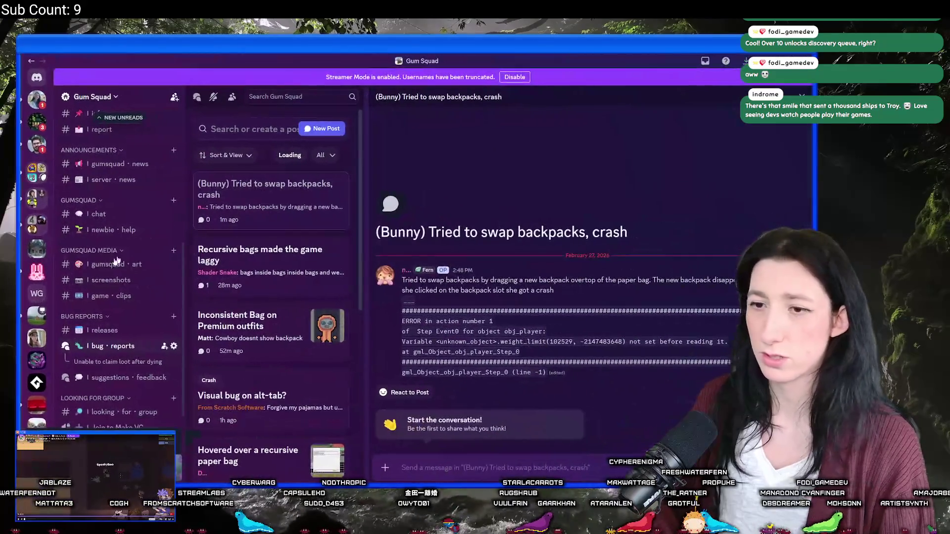
- Browse the Discord suggestions and feedback channel, then return to GameMaker
left_click(109, 378)
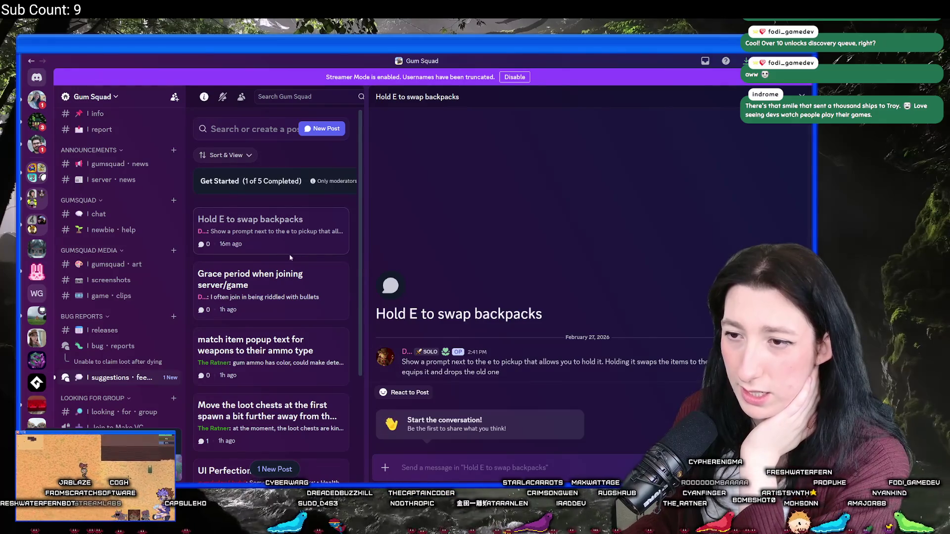
scroll(290, 259, "down", 3)
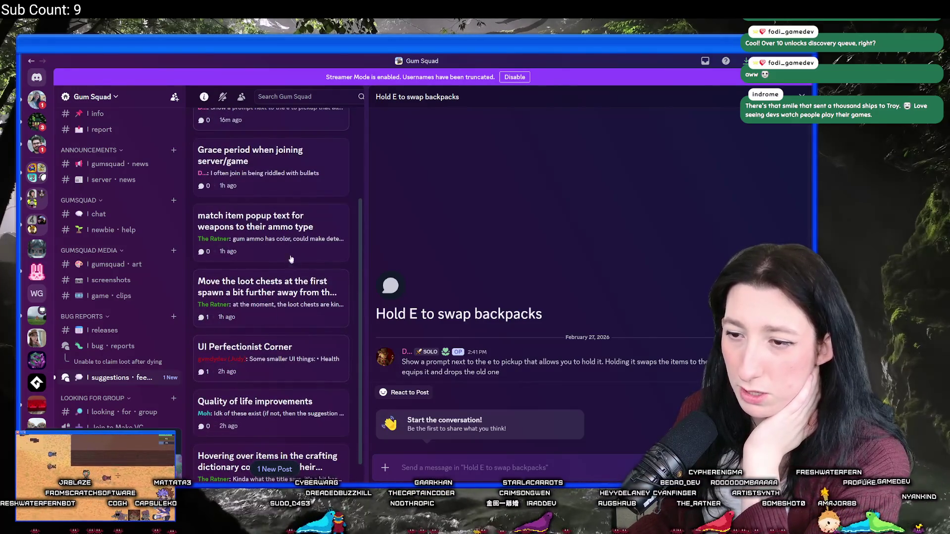
scroll(263, 333, "down", 1)
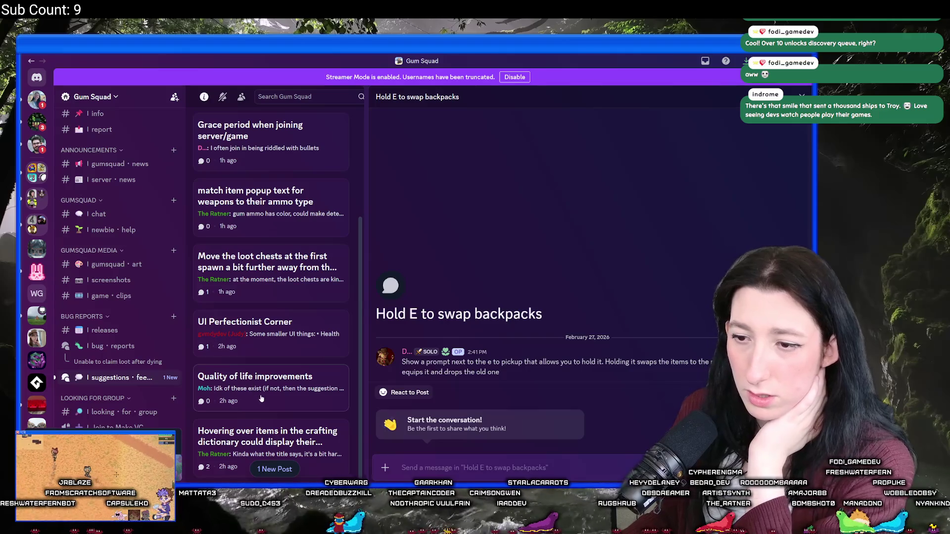
scroll(267, 405, "up", 4)
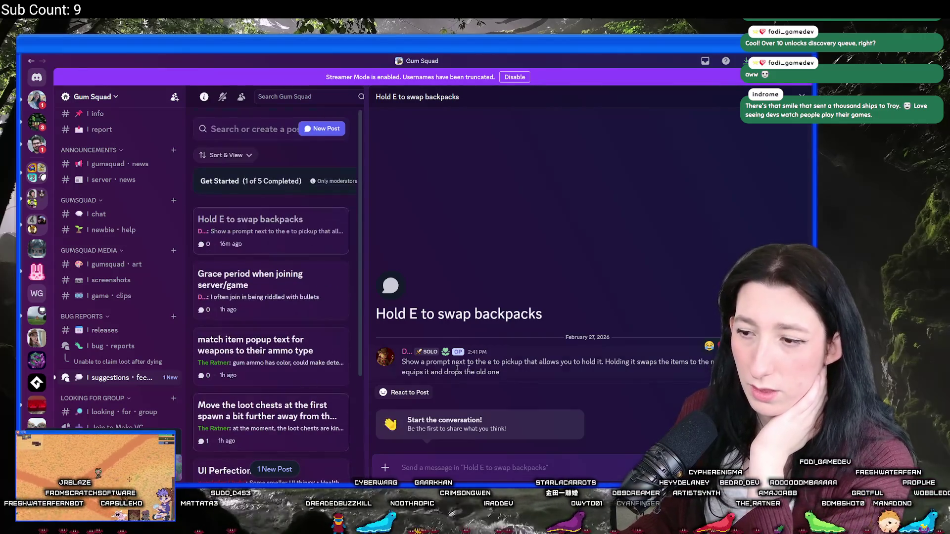
key("alt+Tab")
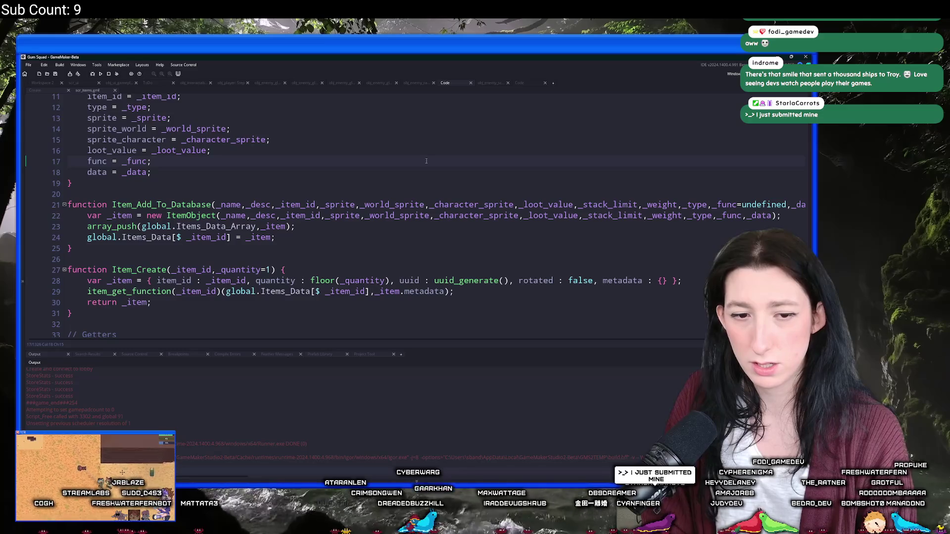
- Back in Discord, close the open post to view the whole suggestions forum
key("alt+Tab")
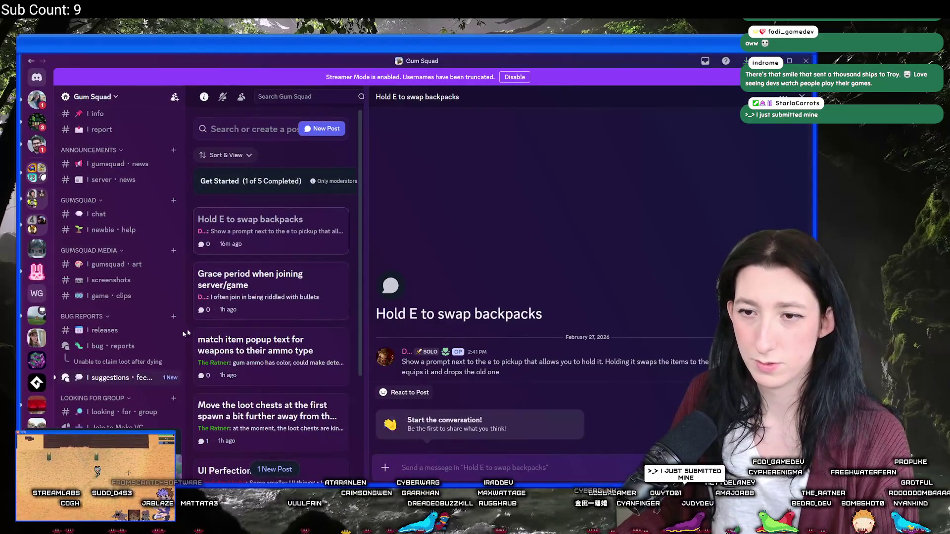
scroll(228, 347, "down", 2)
scroll(228, 346, "down", 1)
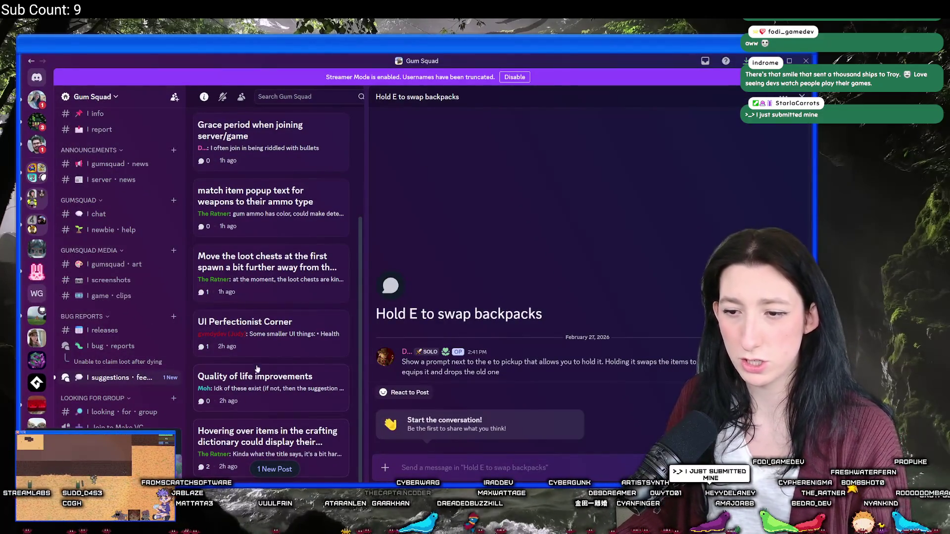
scroll(258, 371, "up", 4)
scroll(257, 219, "down", 3)
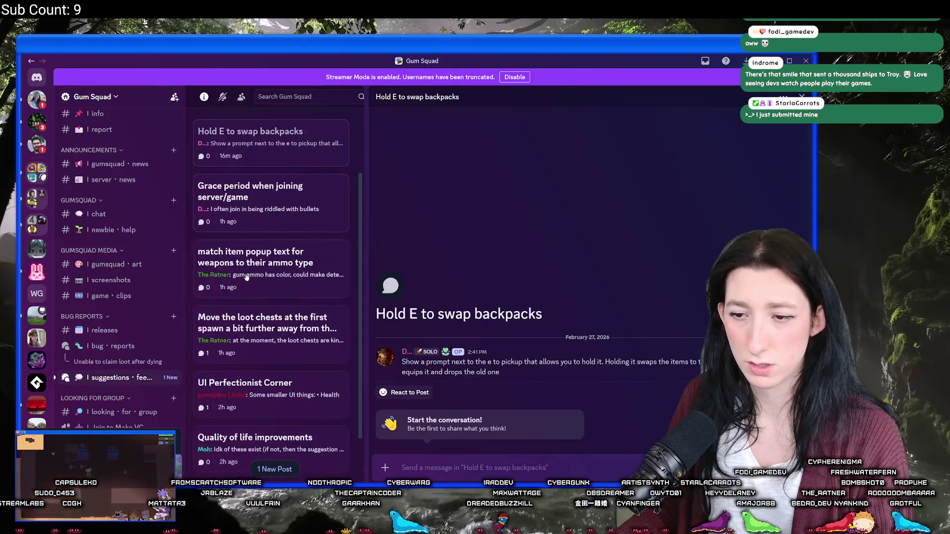
left_click(101, 378)
scroll(375, 396, "up", 1)
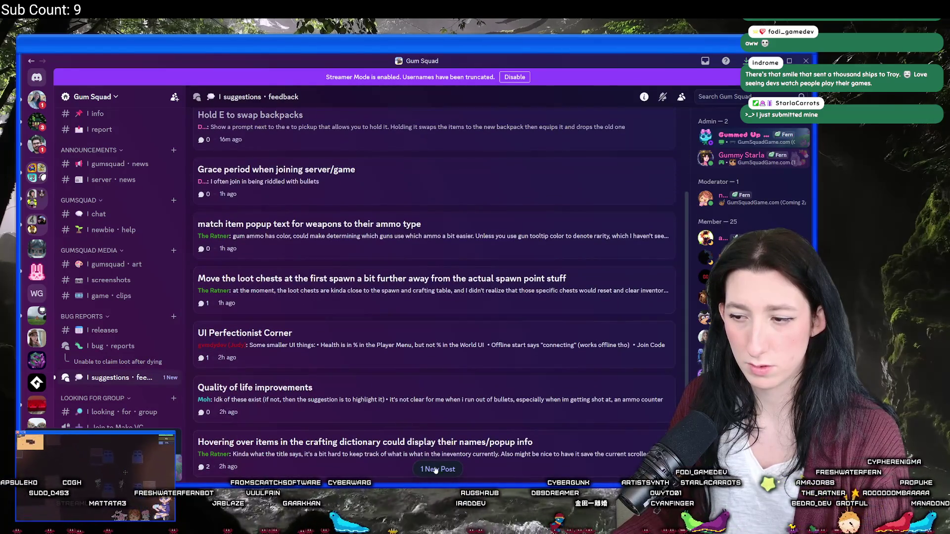
- Load the new Fashion Items post, open the 'Grace period when joining server/game' post, then return to GameMaker
left_click(436, 470)
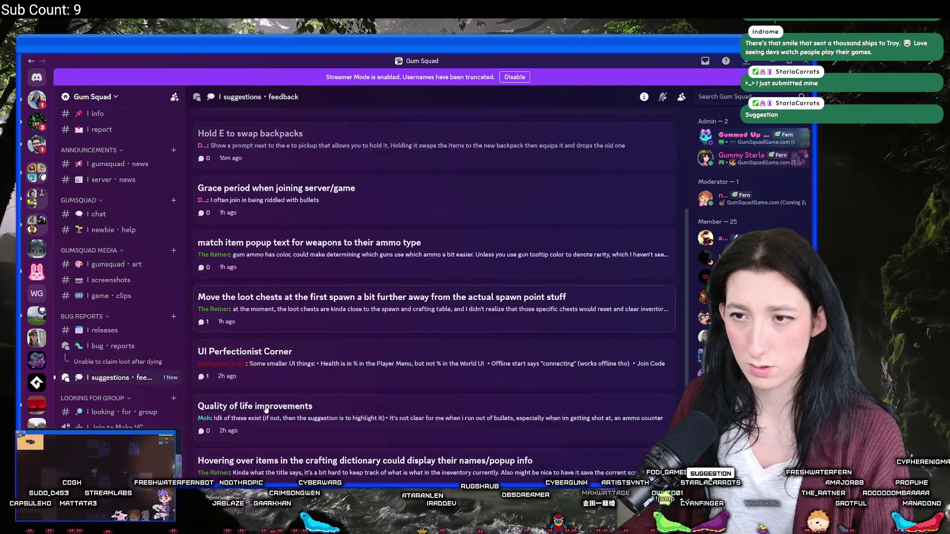
scroll(266, 410, "up", 3)
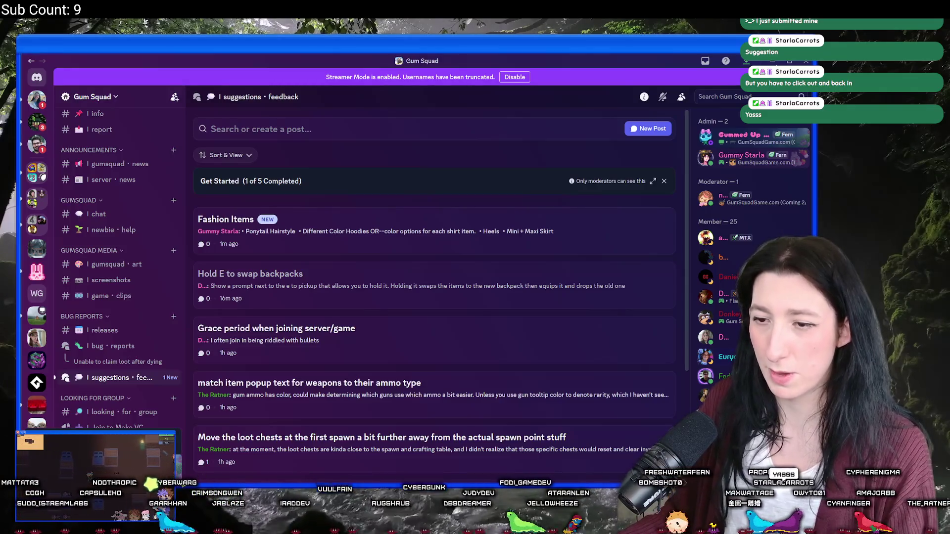
left_click(356, 348)
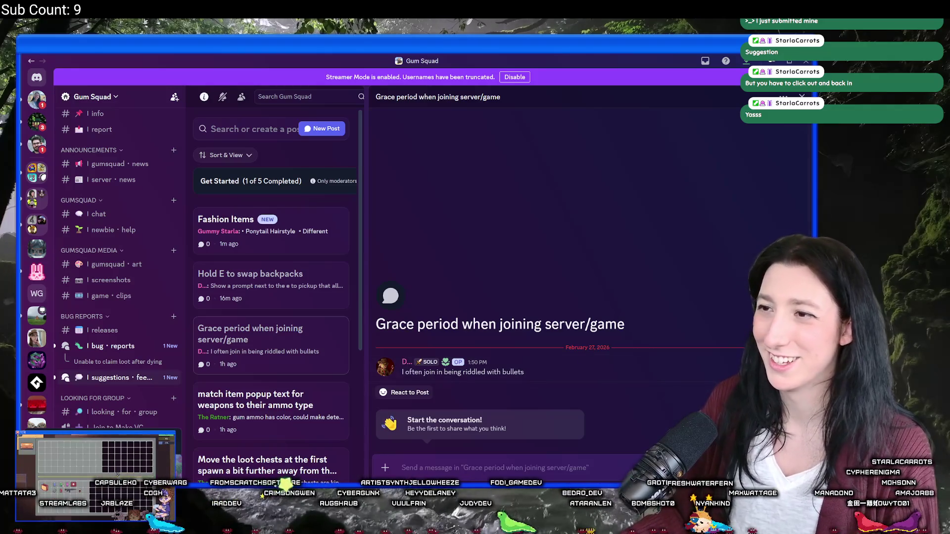
key("alt+Tab")
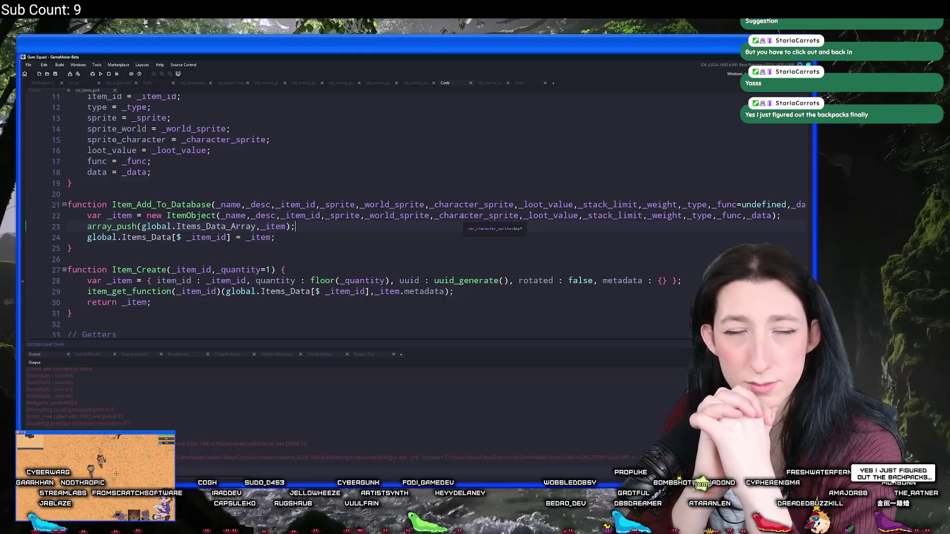
- Find obj_item via an 'item' search and expand its Create event pickup code into its own tab
key("ctrl+t")
type("obj")
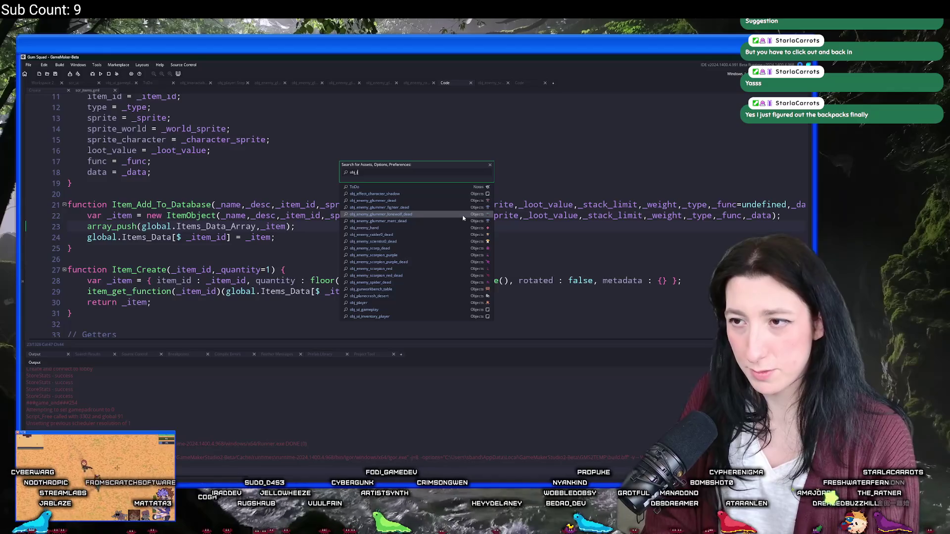
type("item")
key("Return")
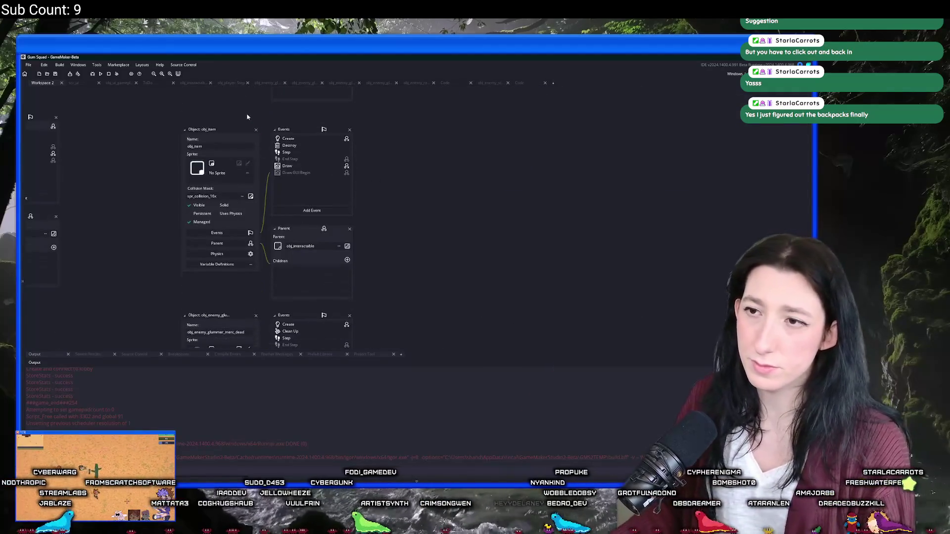
double_click(296, 140)
scroll(470, 134, "down", 2)
scroll(470, 134, "up", 1)
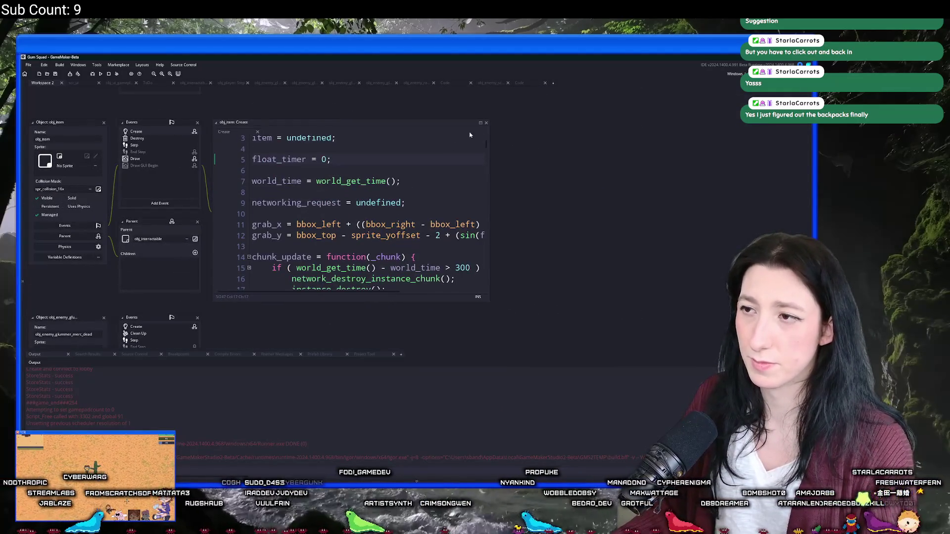
left_click(482, 124)
scroll(412, 233, "down", 4)
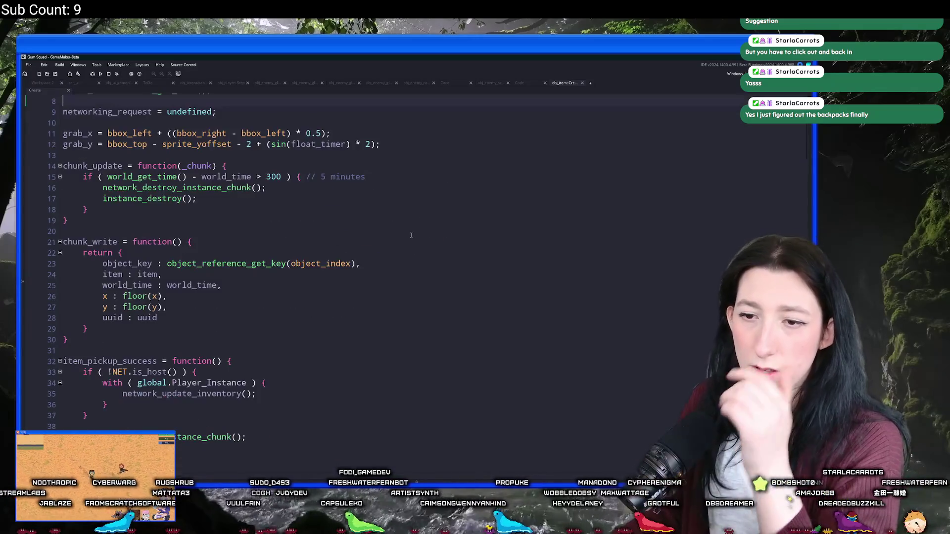
scroll(413, 233, "down", 8)
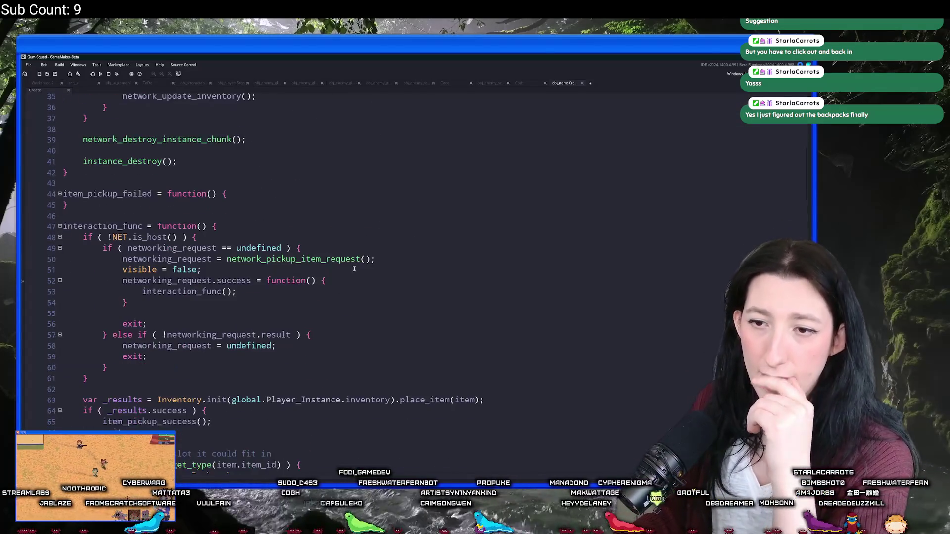
scroll(352, 270, "down", 3)
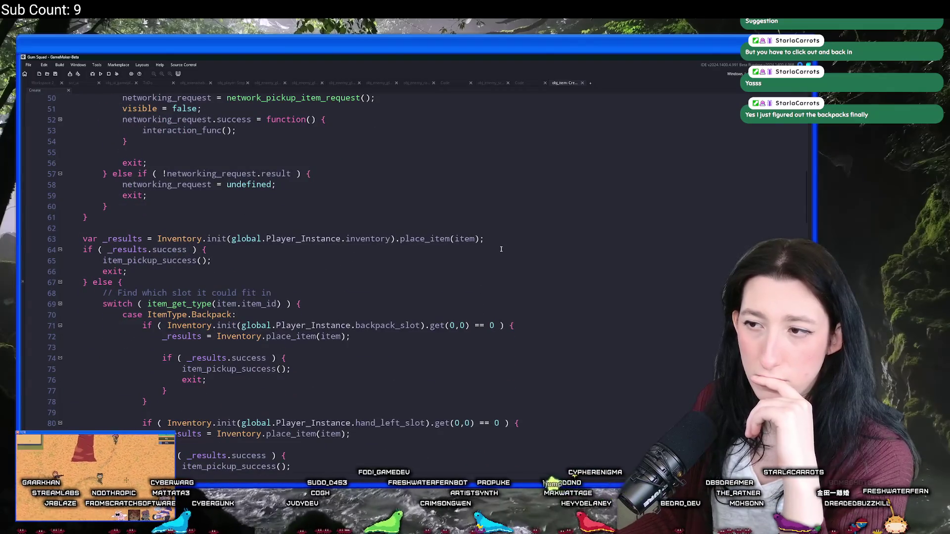
scroll(514, 239, "down", 3)
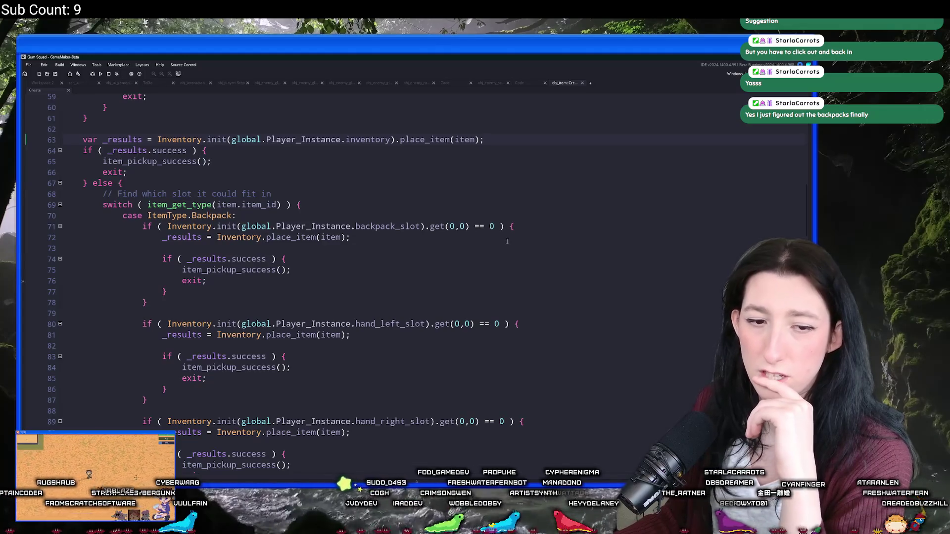
scroll(505, 240, "up", 3)
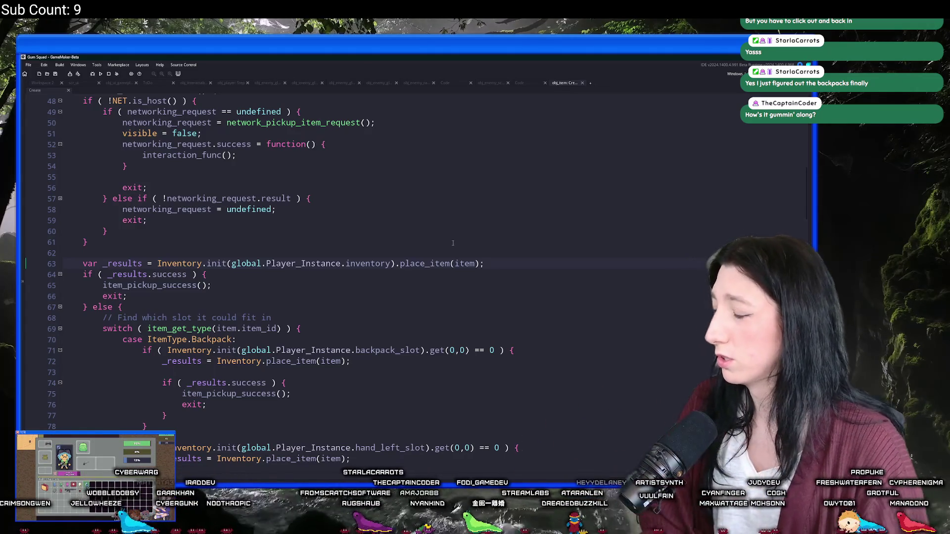
- Search 'swap' to jump to ui_inventory_mouse_hover_pressed_swap in scr_ui, then bring Discord forward
key("ctrl+t")
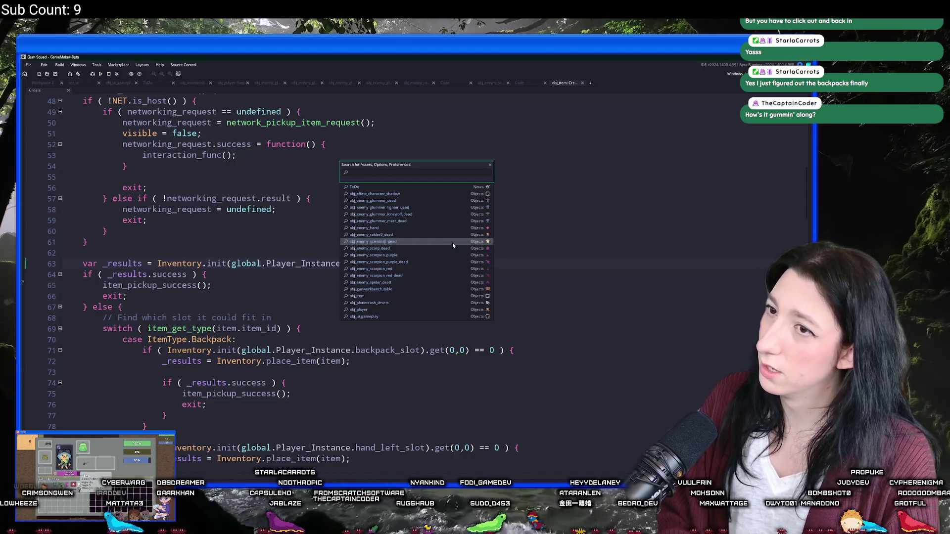
type("swap")
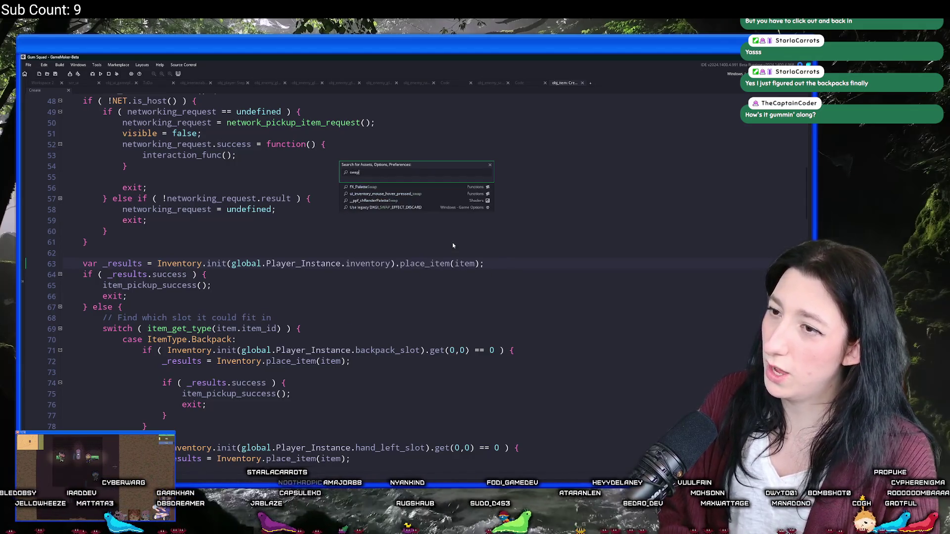
key("Down")
key("Return")
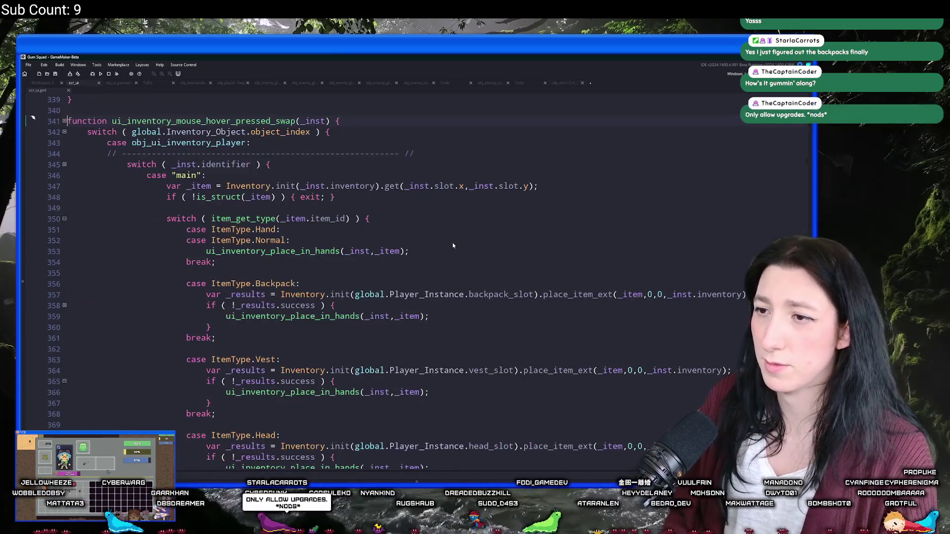
scroll(464, 251, "down", 1)
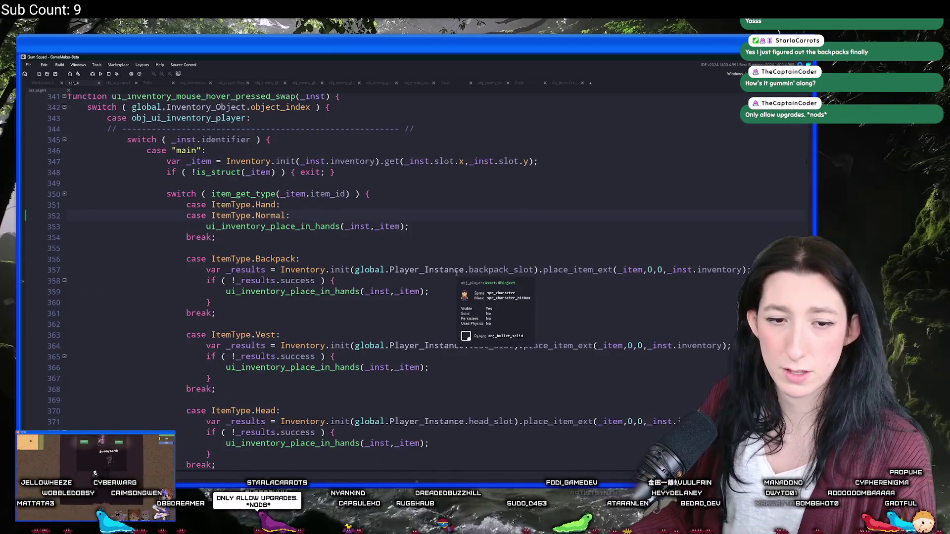
scroll(462, 252, "up", 2)
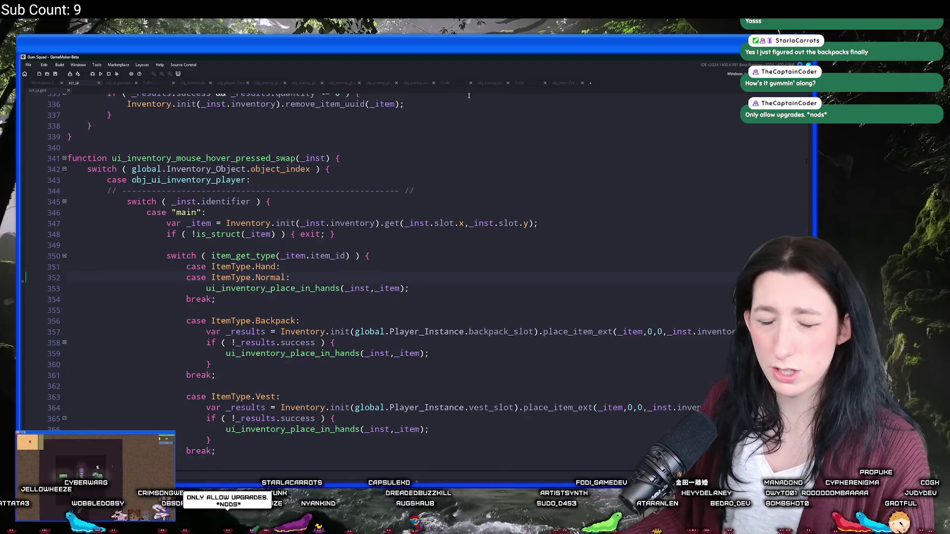
left_click(473, 481)
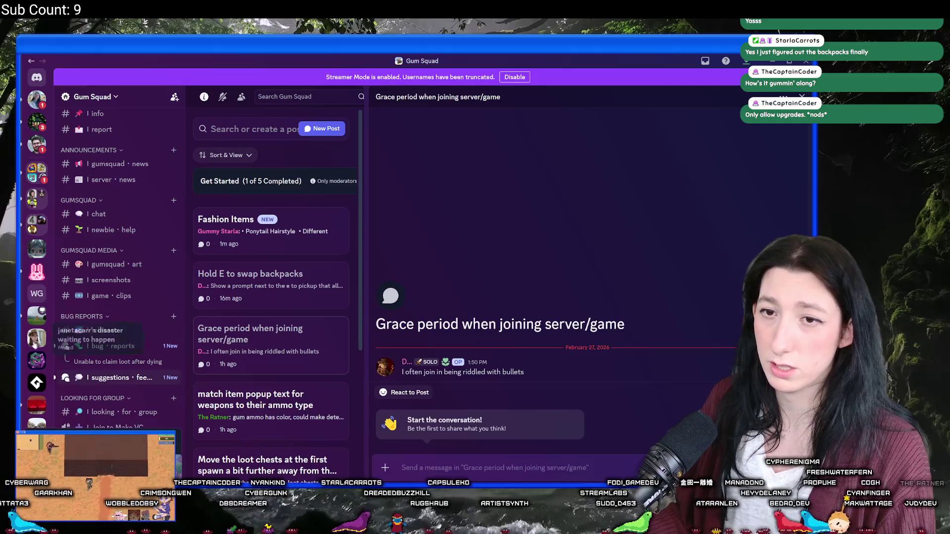
- Mark the Discord server folder as read and return to GameMaker
right_click(39, 177)
left_click(67, 193)
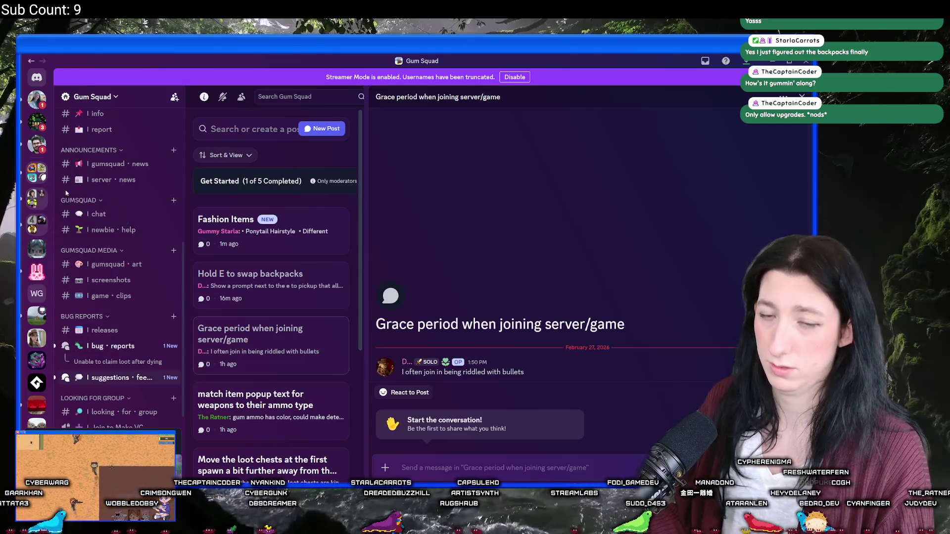
scroll(37, 248, "down", 5)
key("alt+Tab")
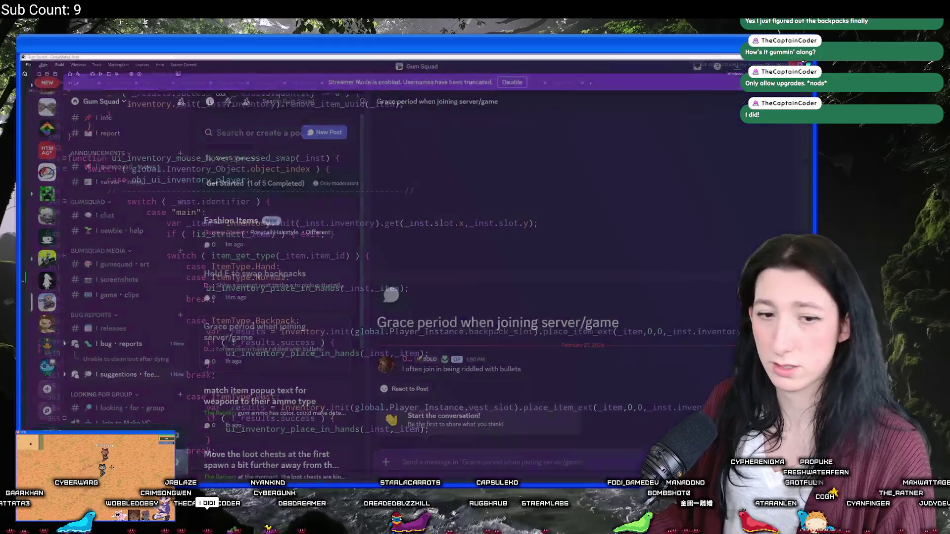
- Launch Steam from the Start search, glance at the Gum Squad store page, and return to GameMaker
key("super")
type("ste")
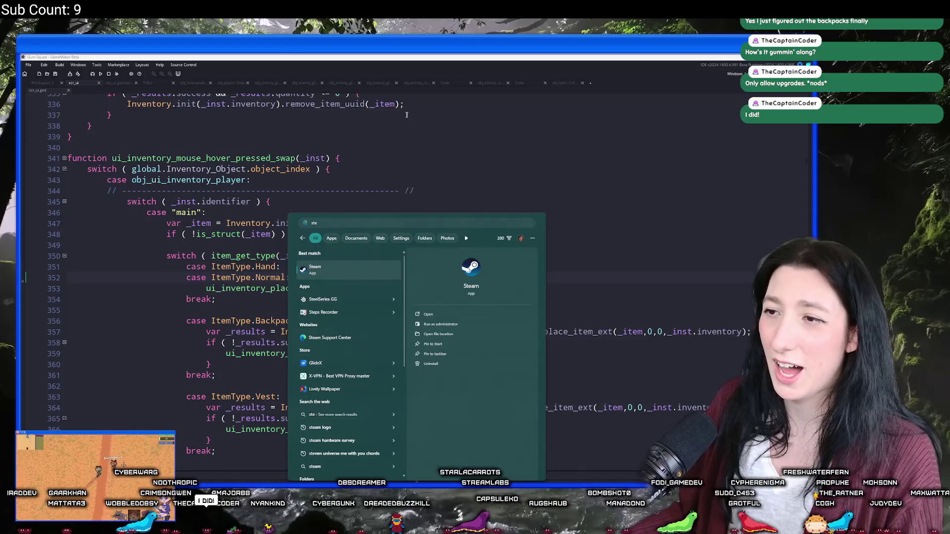
left_click(327, 267)
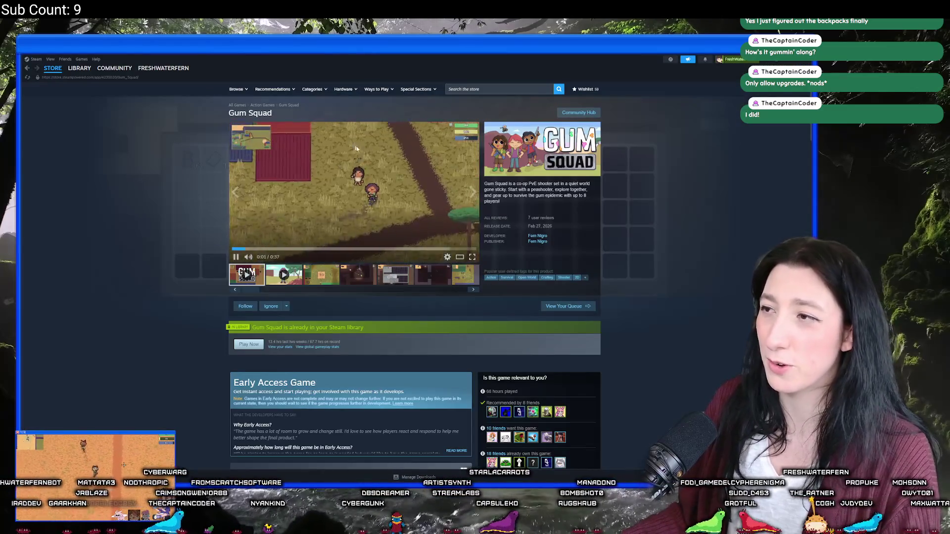
key("alt+Tab")
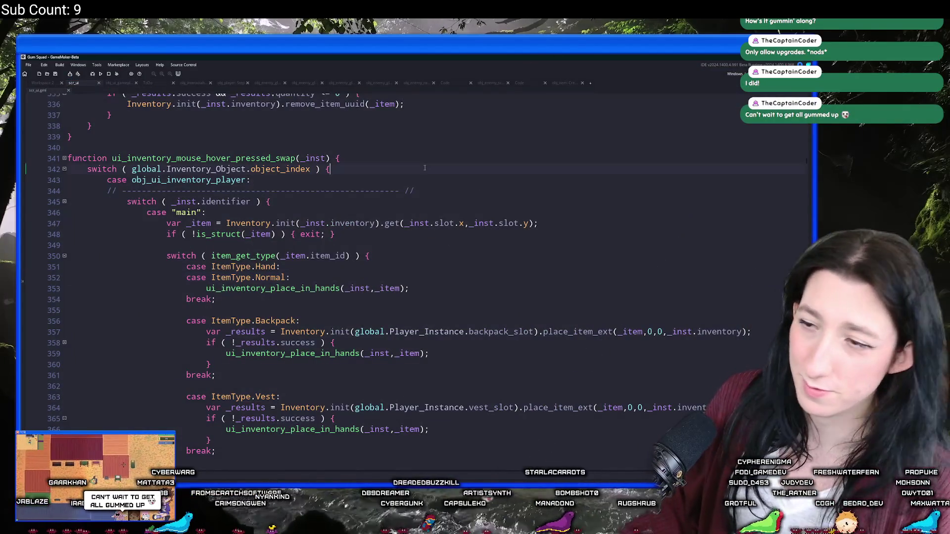
scroll(404, 266, "down", 8)
scroll(404, 266, "down", 20)
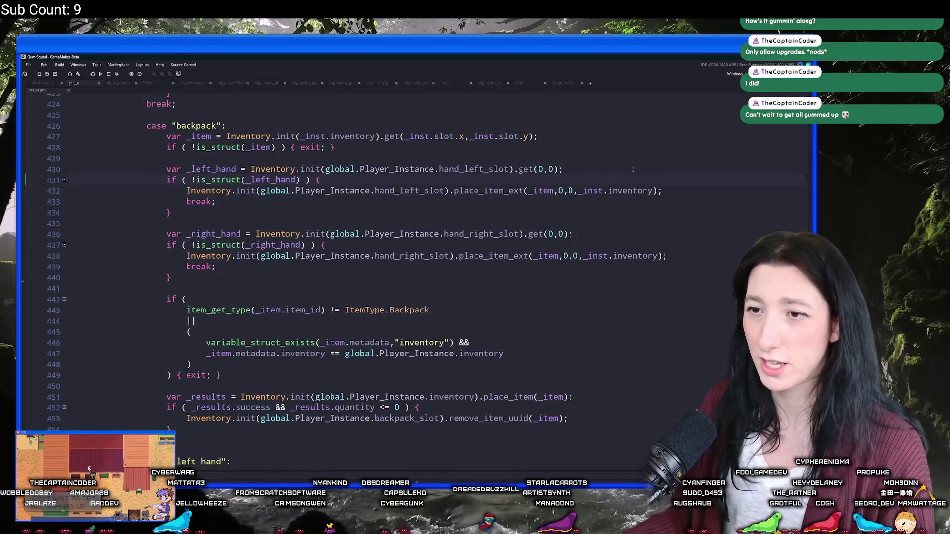
scroll(633, 169, "up", 5)
scroll(633, 172, "down", 5)
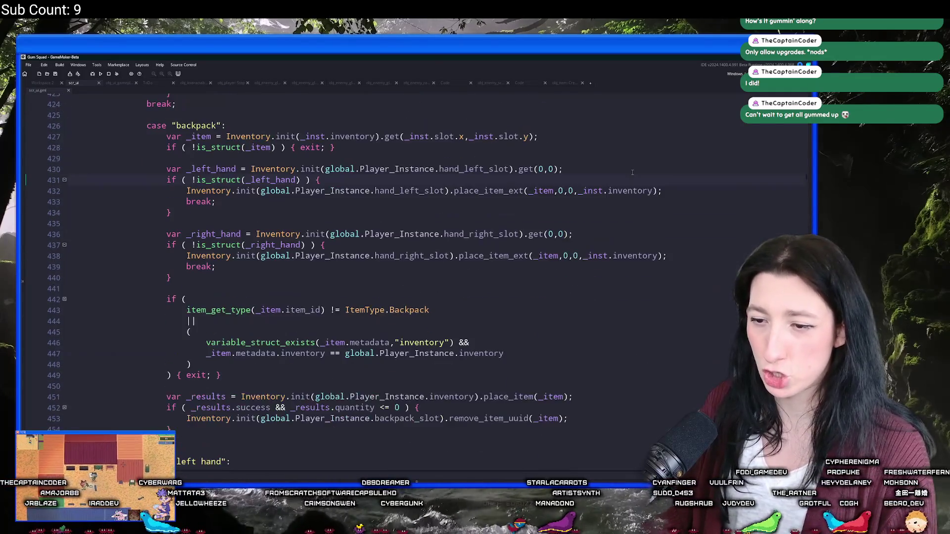
scroll(632, 172, "down", 2)
scroll(551, 290, "up", 3)
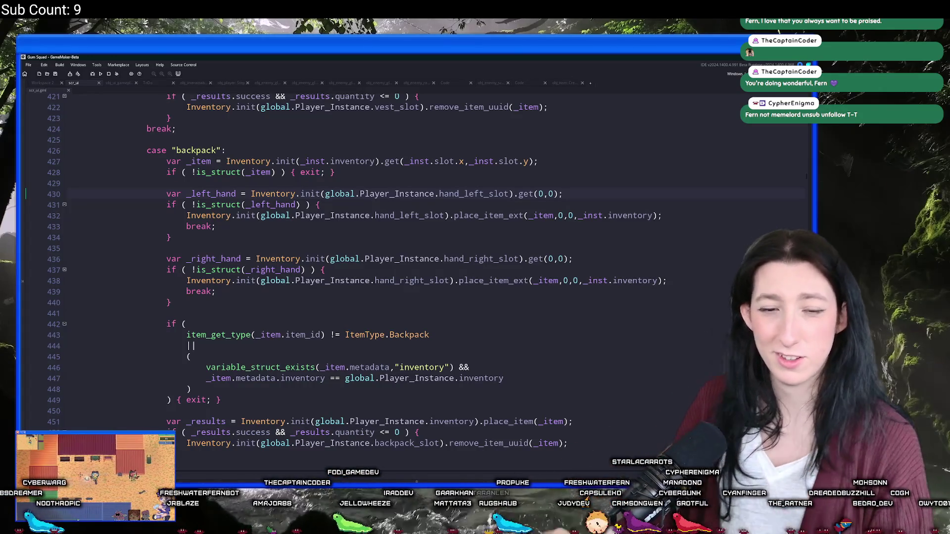
scroll(279, 220, "up", 2)
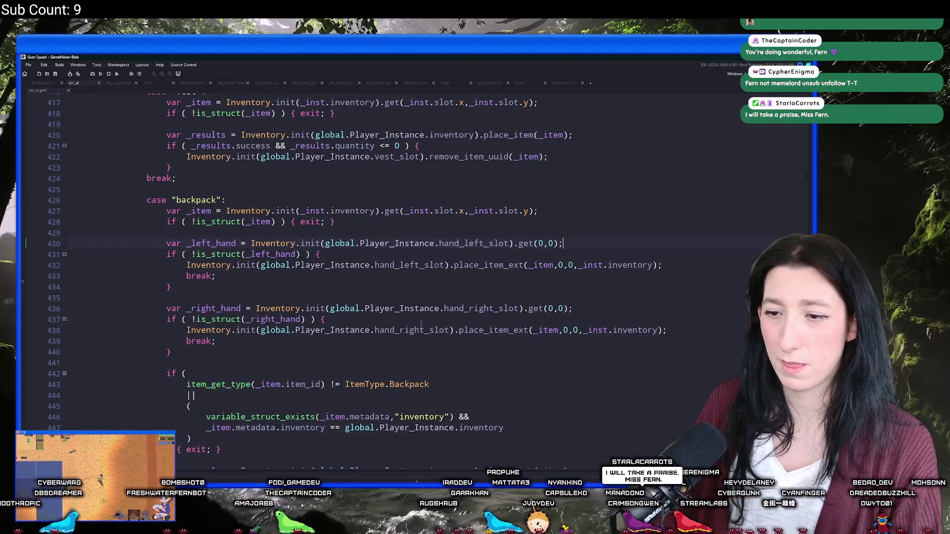
scroll(189, 177, "down", 5)
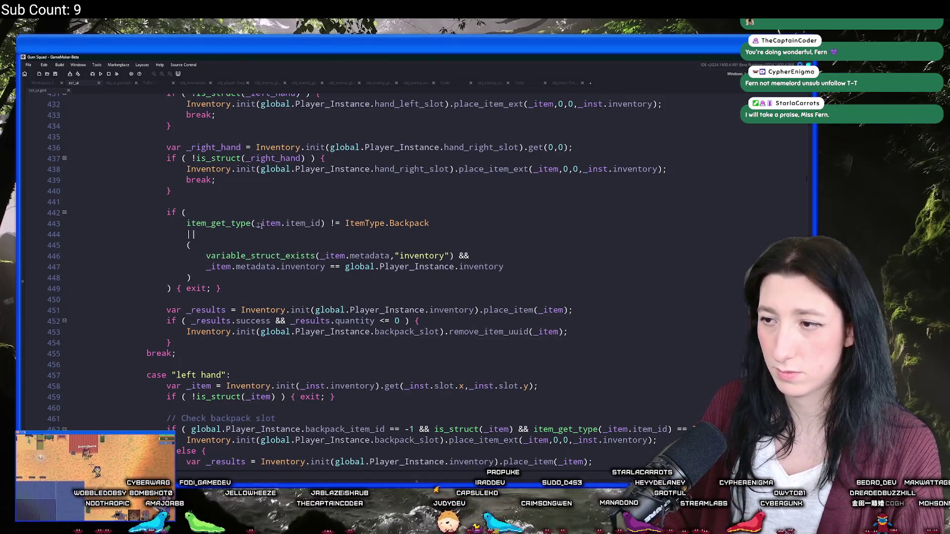
left_click(558, 268)
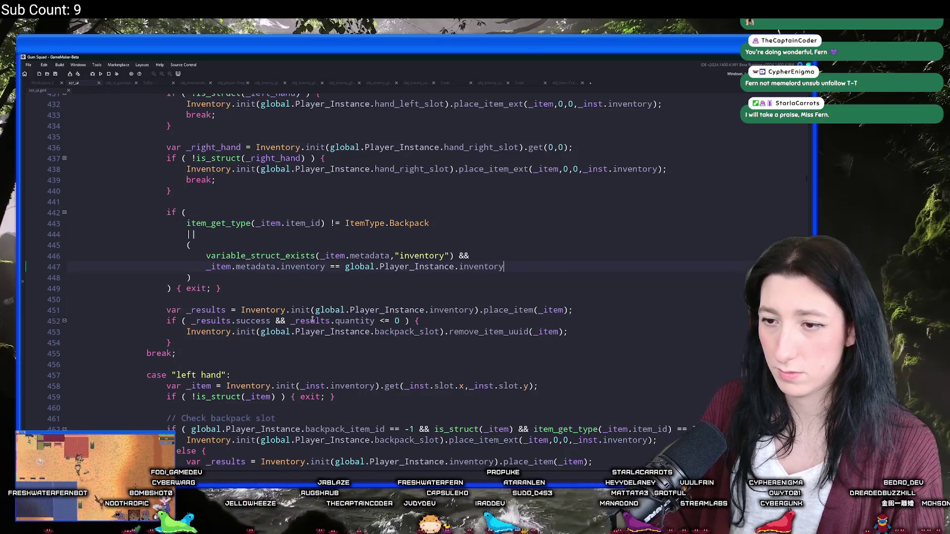
scroll(313, 320, "up", 15)
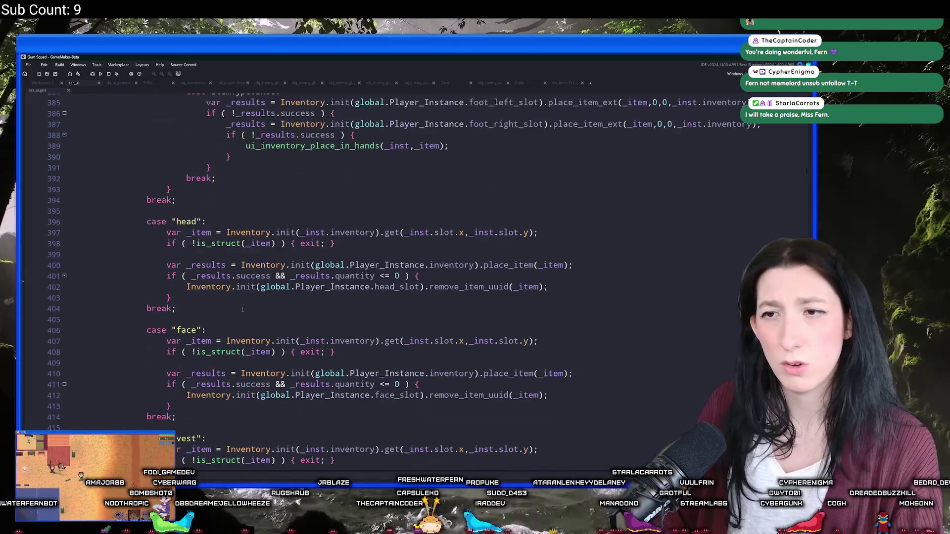
scroll(243, 310, "up", 18)
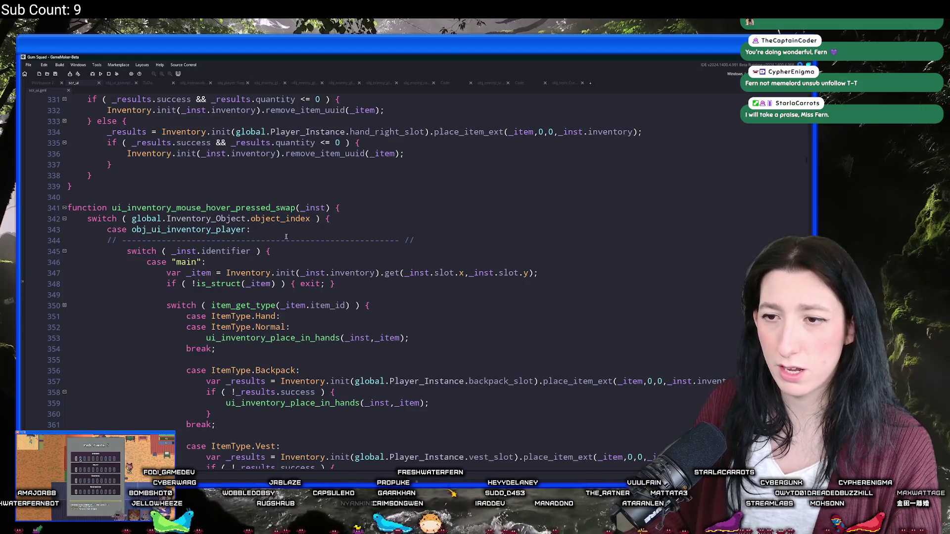
scroll(286, 236, "down", 7)
scroll(302, 149, "up", 4)
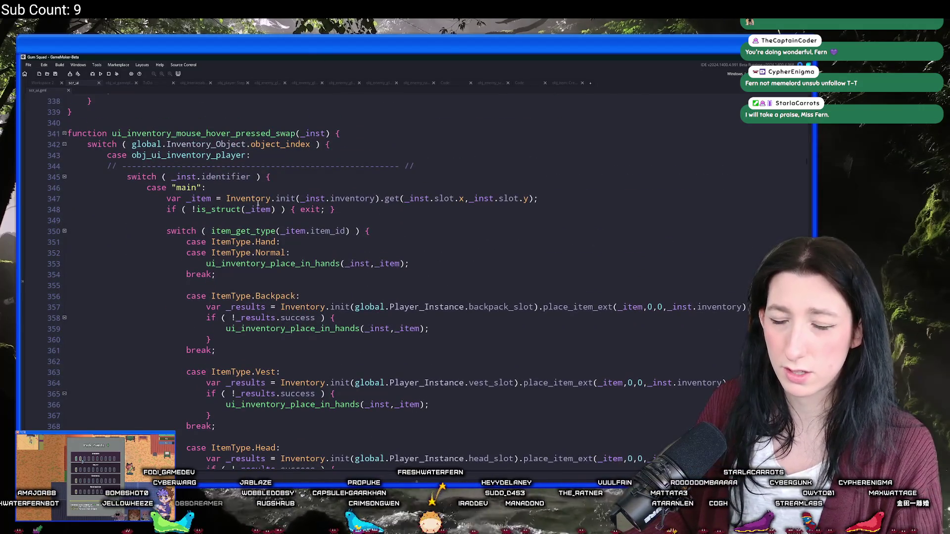
scroll(271, 195, "up", 2)
double_click(310, 169)
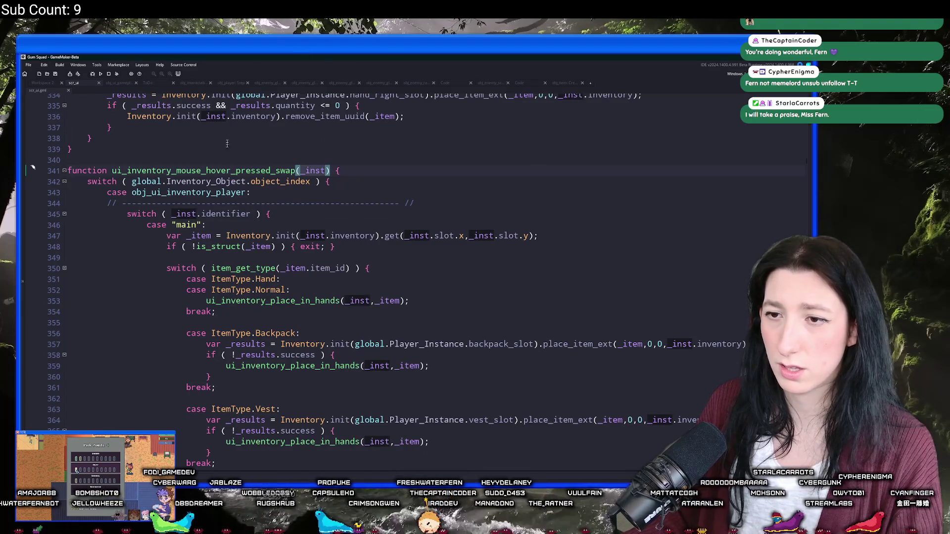
scroll(278, 262, "down", 3)
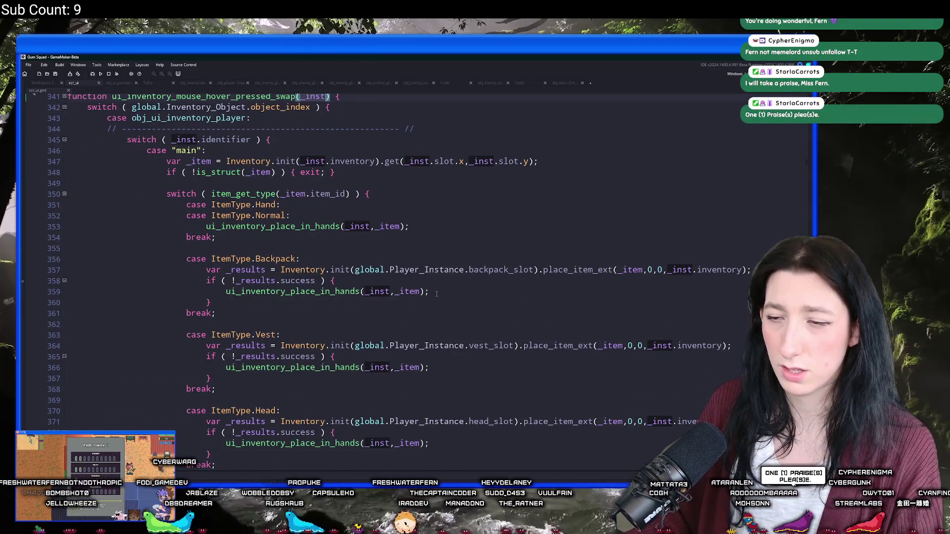
left_click(437, 294)
scroll(254, 235, "up", 2)
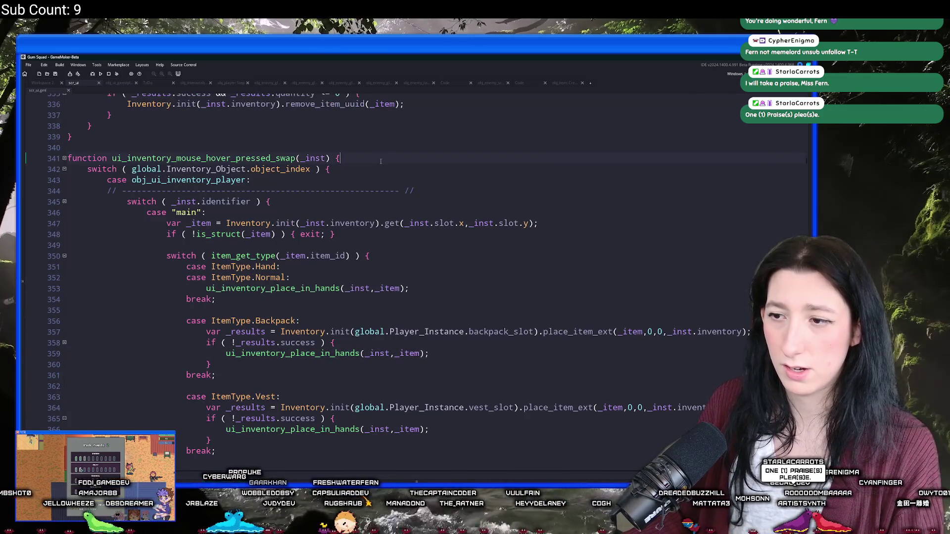
key("ctrl+t")
type("release")
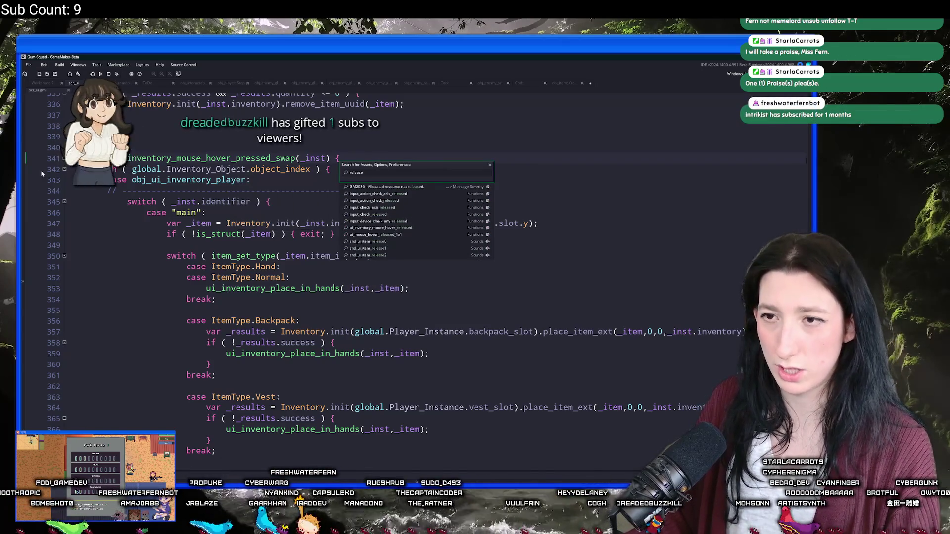
key("Escape")
scroll(334, 214, "down", 15)
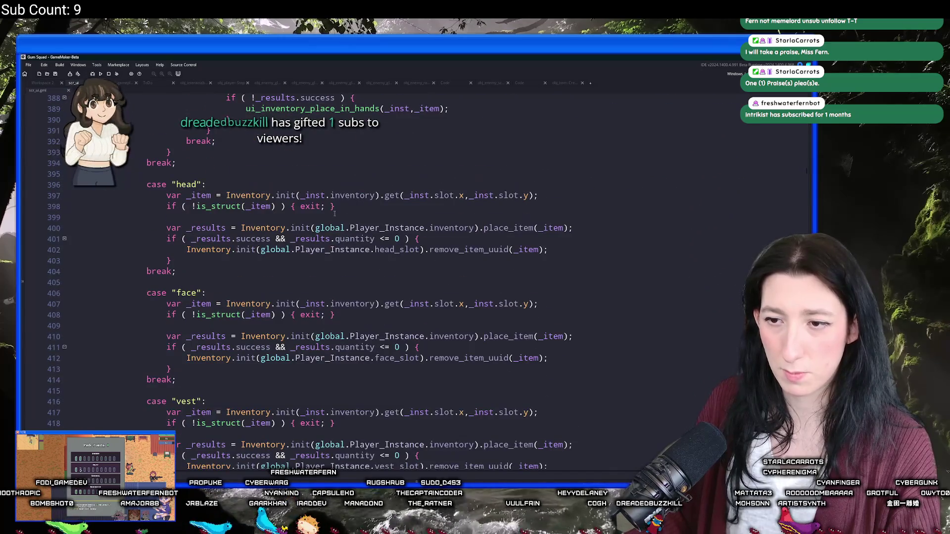
scroll(334, 214, "down", 5)
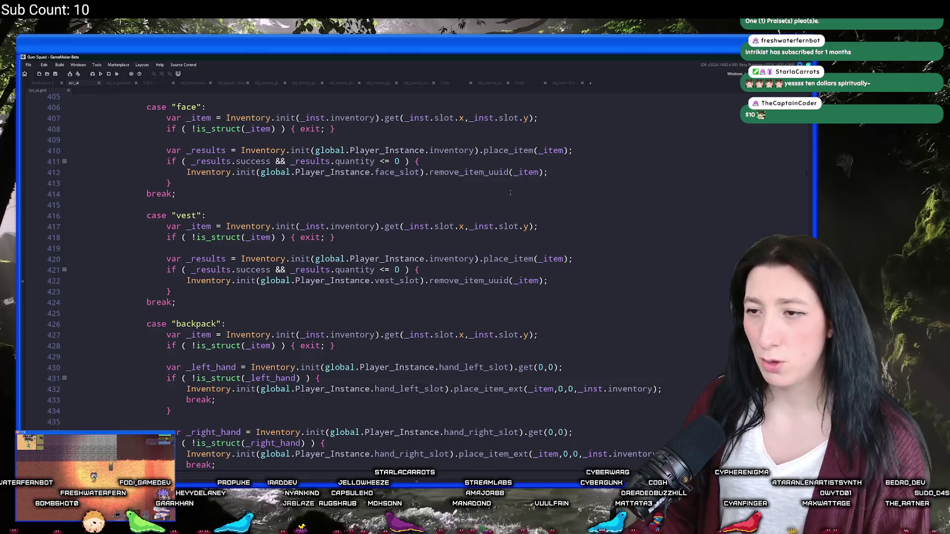
- Scroll through the swap function to review its Backpack, Vest and Head item-type cases
scroll(510, 192, "up", 6)
scroll(551, 344, "up", 10)
scroll(544, 329, "up", 6)
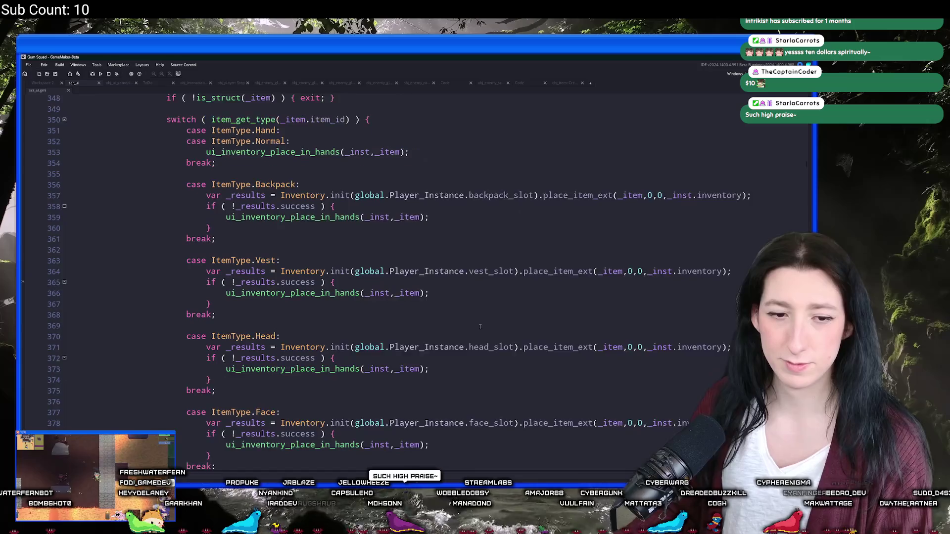
scroll(475, 317, "down", 5)
scroll(474, 315, "down", 1)
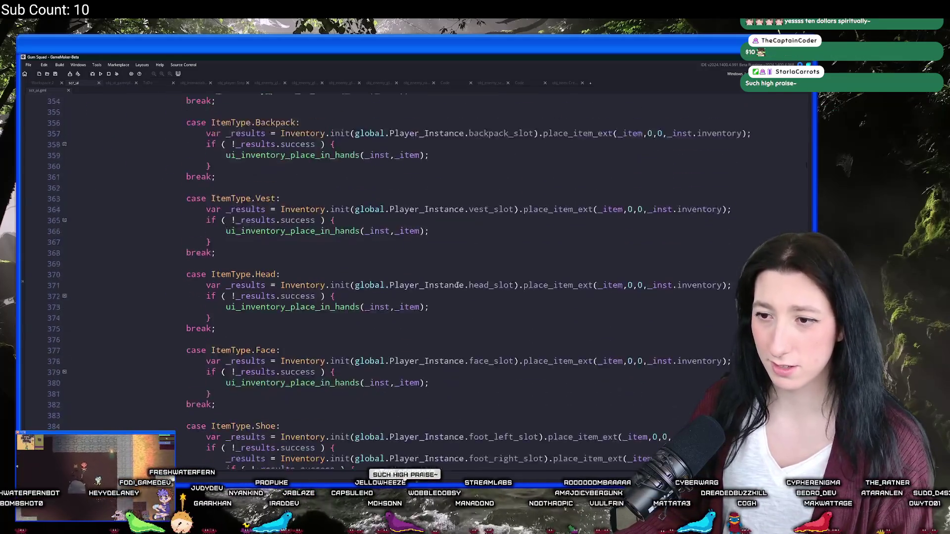
scroll(446, 277, "up", 2)
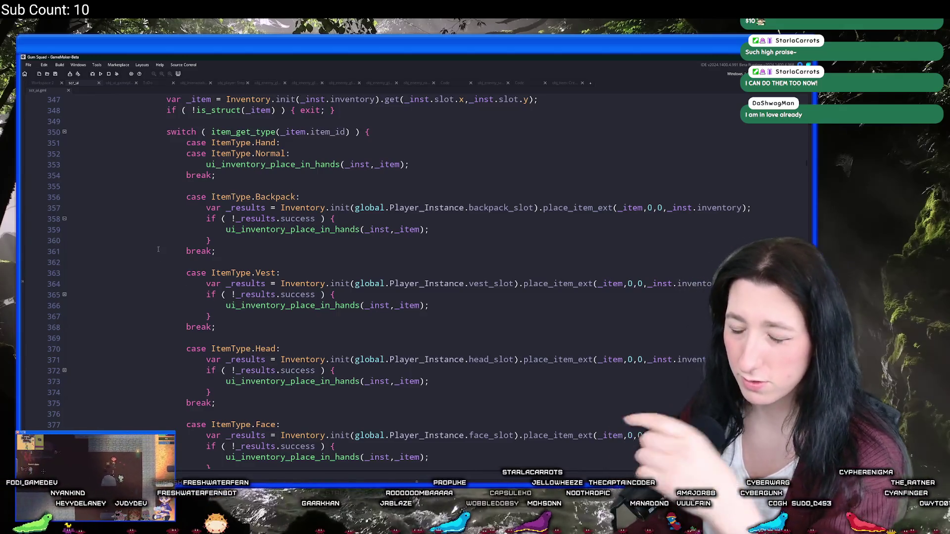
scroll(464, 221, "up", 3)
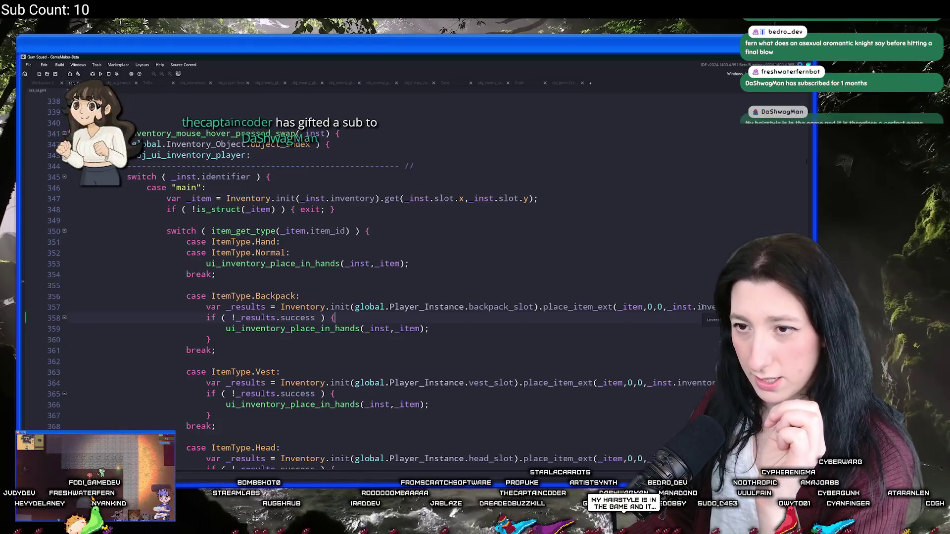
- Place the cursor at the end of the case ItemType.Backpack line 356 and search assets for 'scr'
mouse_move(253, 330)
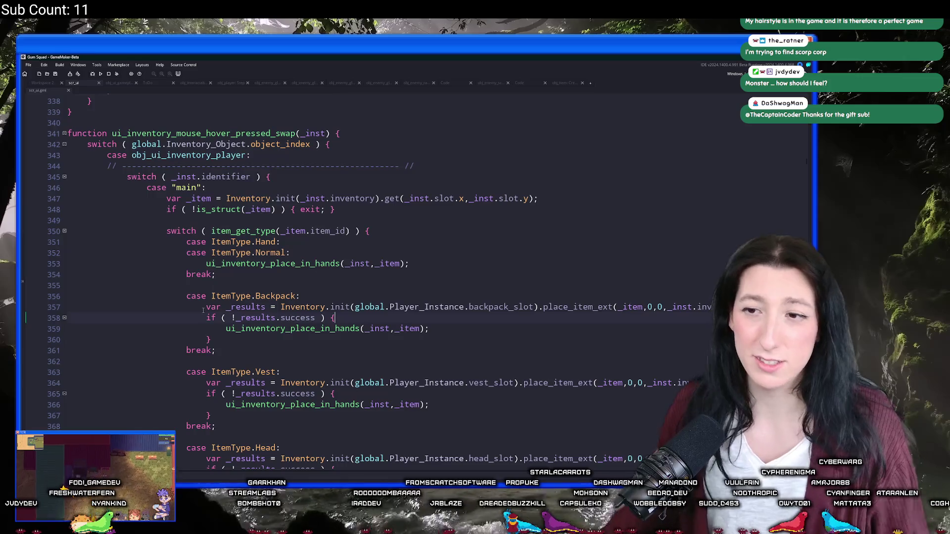
mouse_move(239, 261)
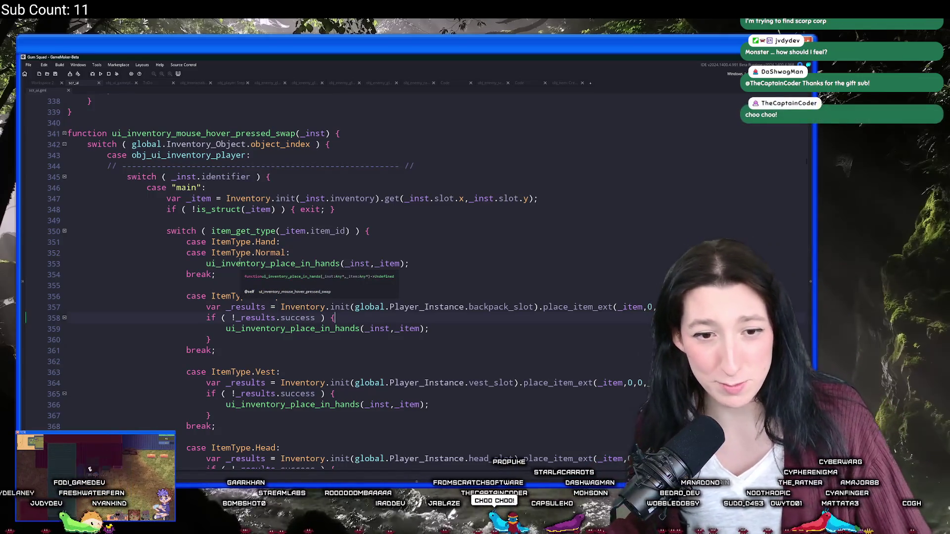
left_click(366, 296)
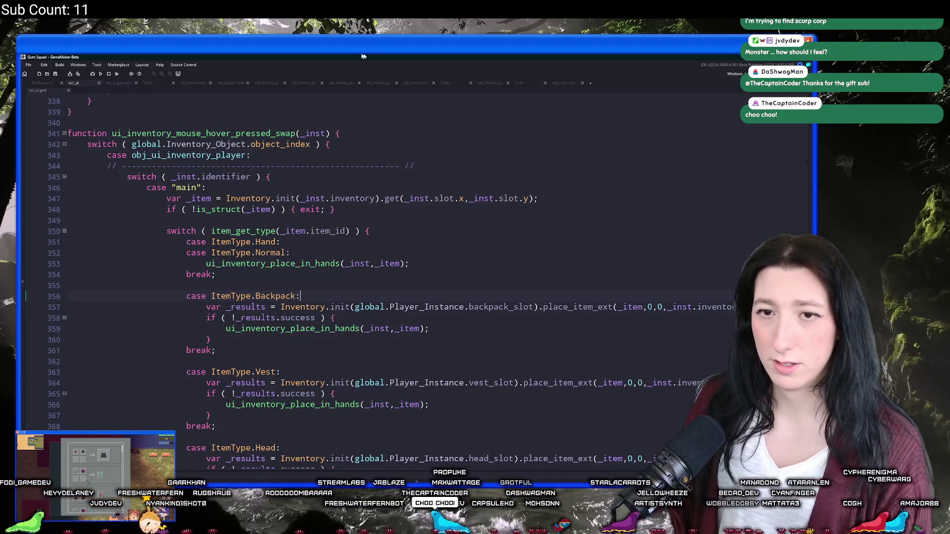
key("Down")
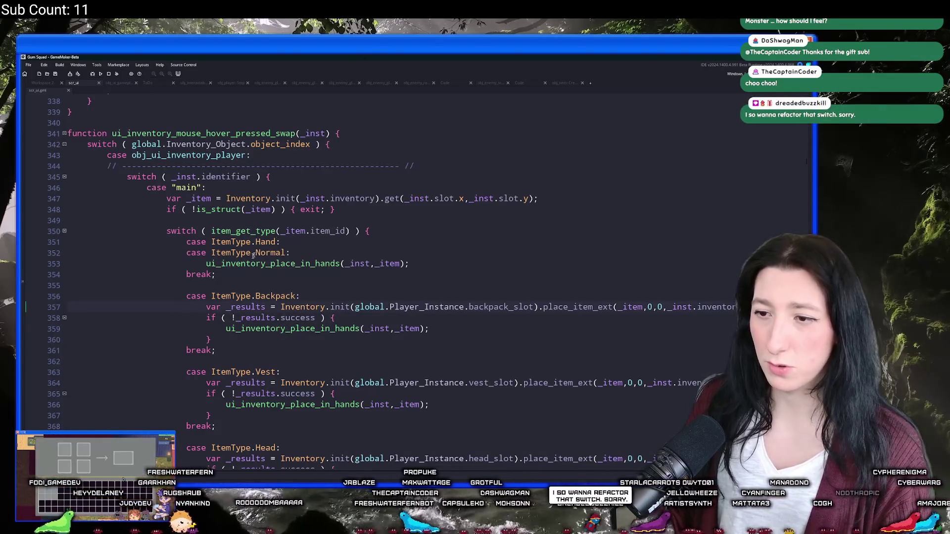
left_click(361, 298)
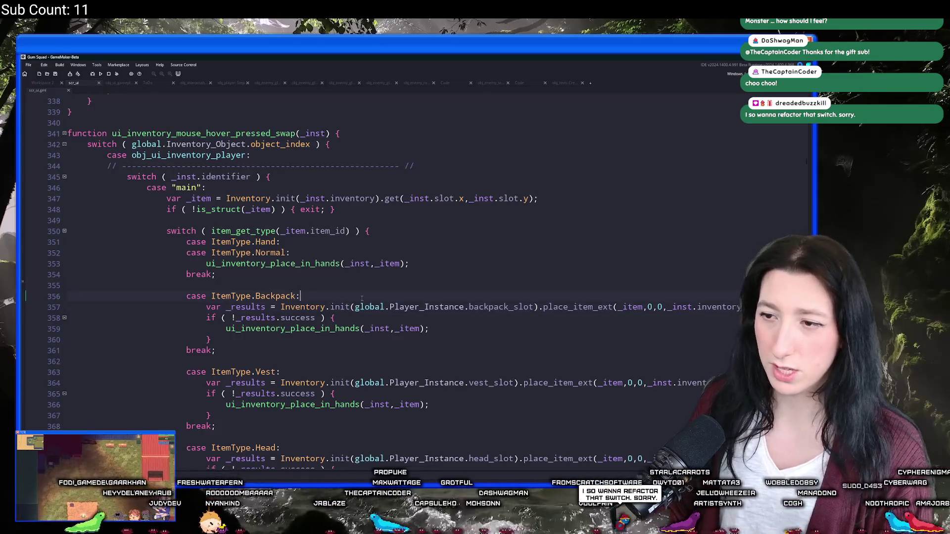
key("ctrl+t")
type("scr_ite")
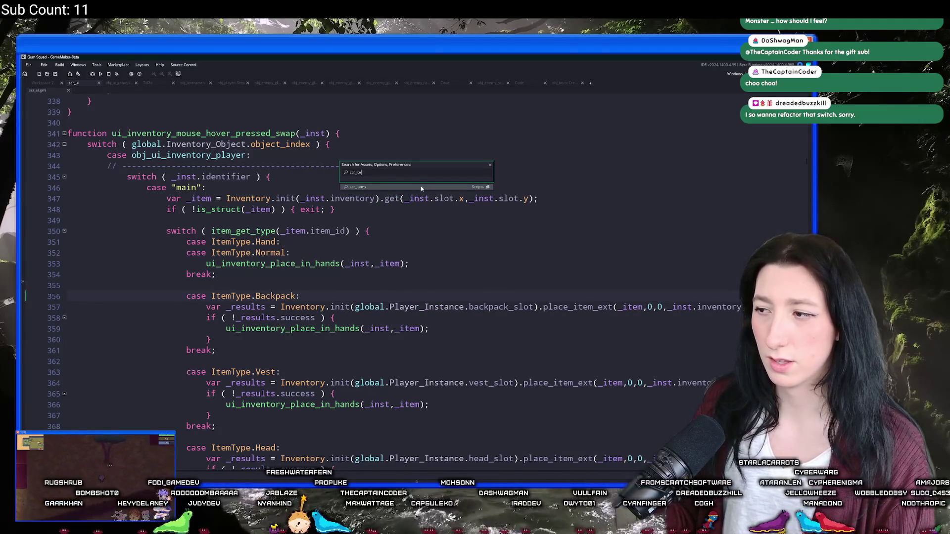
- Open scr_items and locate the Cloth Backpack definition with a 'cloth' find
left_click(421, 188)
scroll(242, 288, "down", 10)
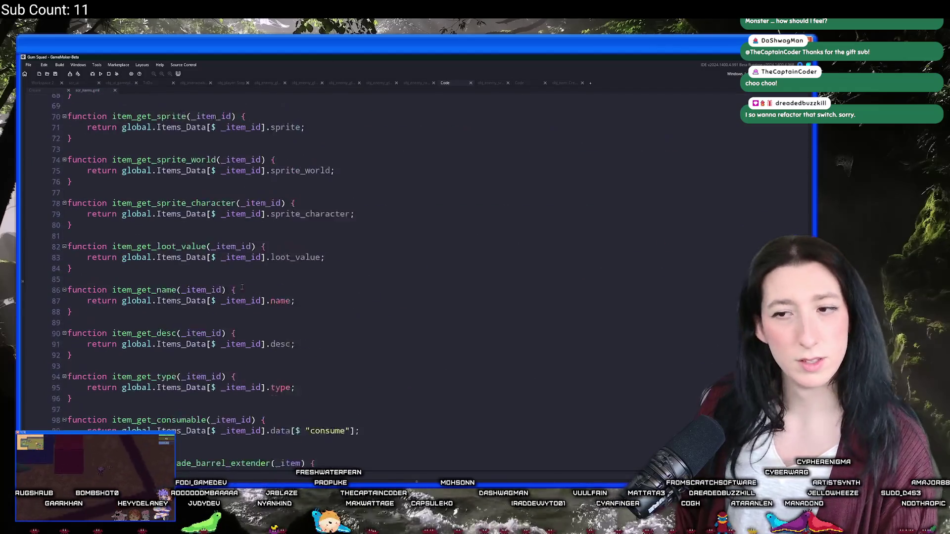
scroll(242, 287, "down", 11)
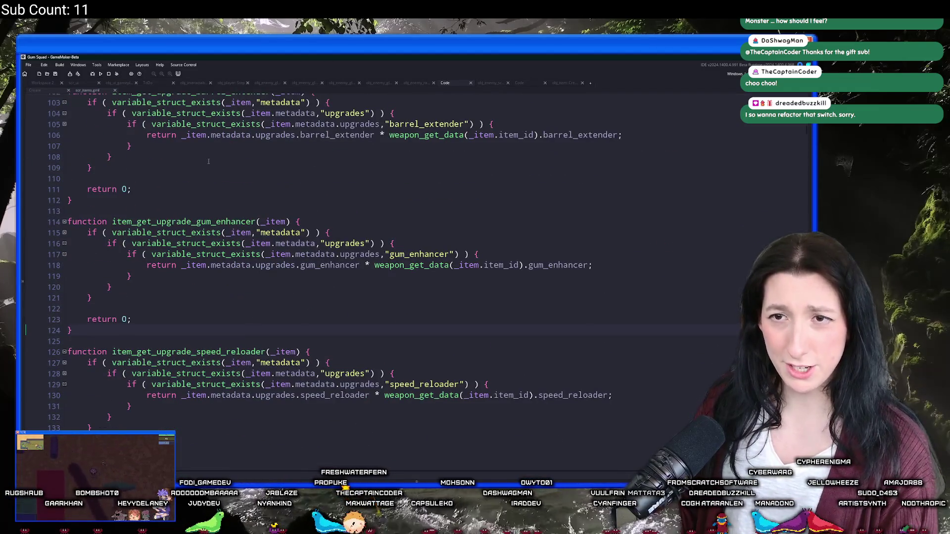
key("ctrl+f")
key("Return")
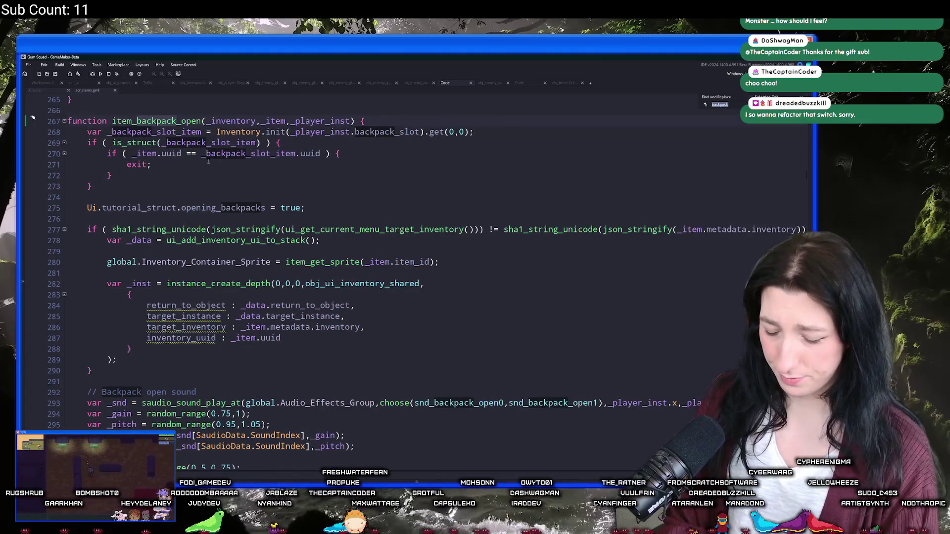
type("cloth")
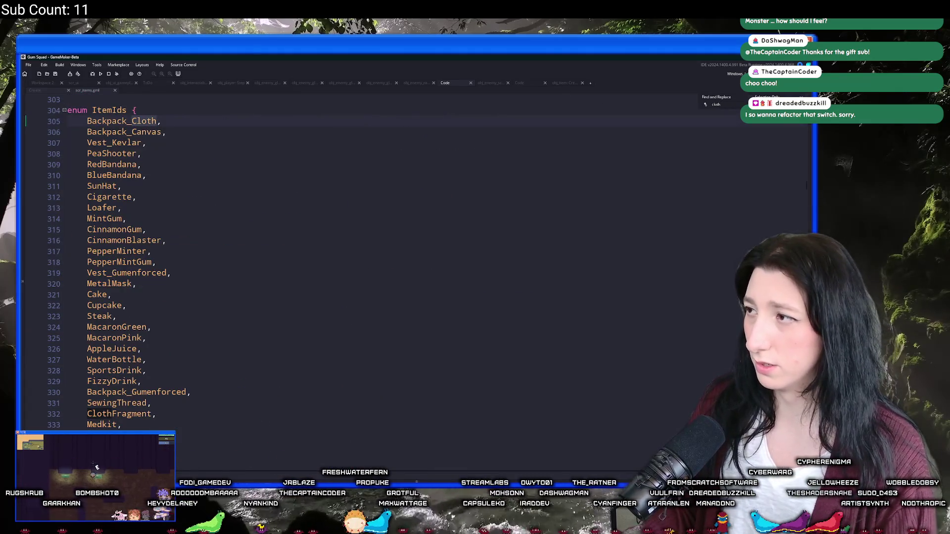
key("Return")
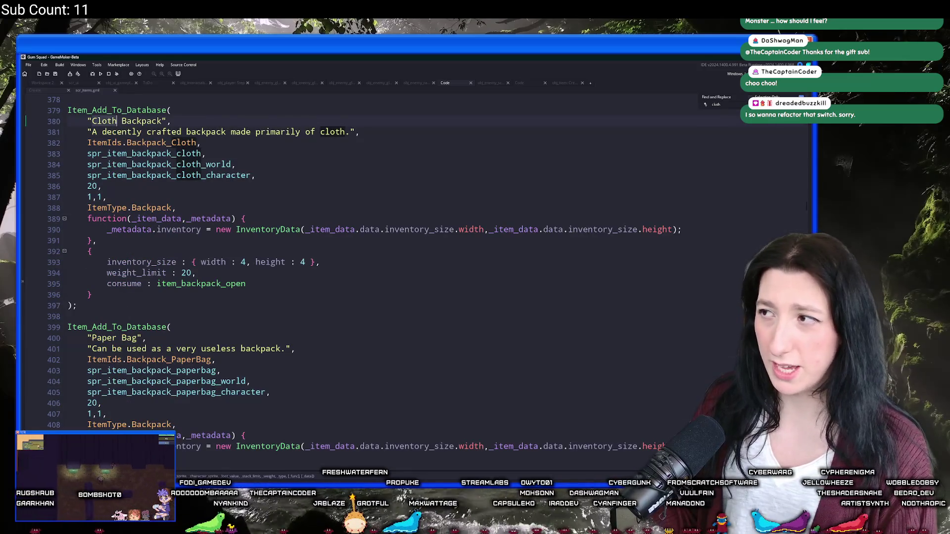
key("Escape")
- Inspect the Cloth Backpack's size values, ItemType.Backpack type and inventory_size settings
left_click(85, 207)
left_click(101, 197)
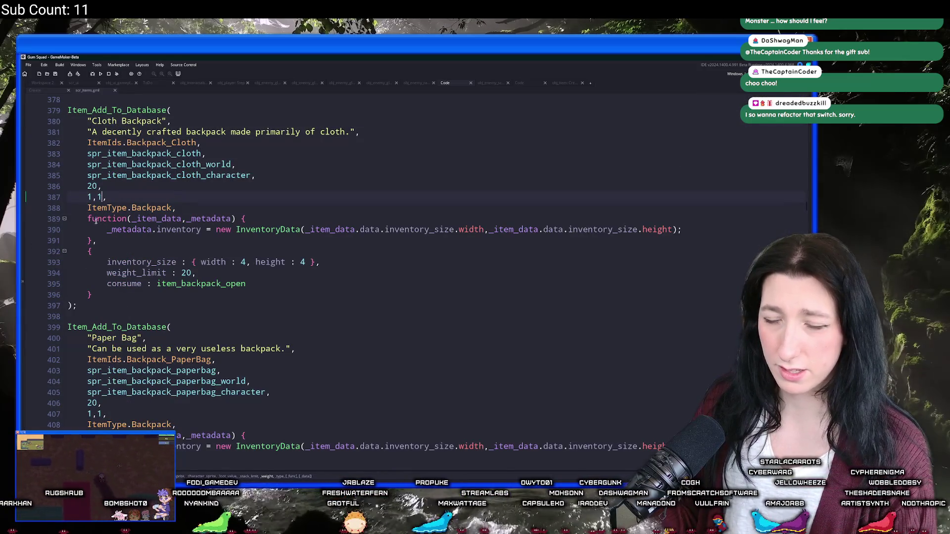
left_click(88, 252)
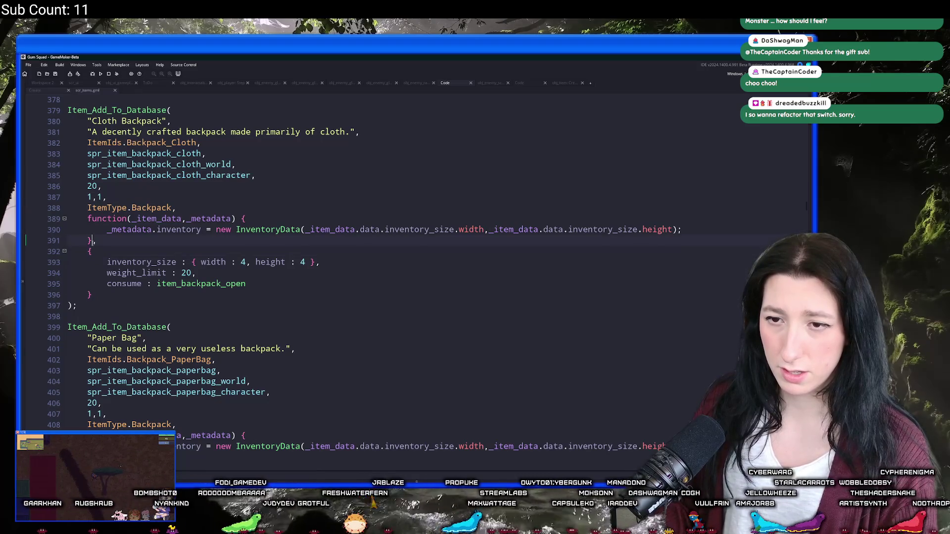
left_click(136, 208)
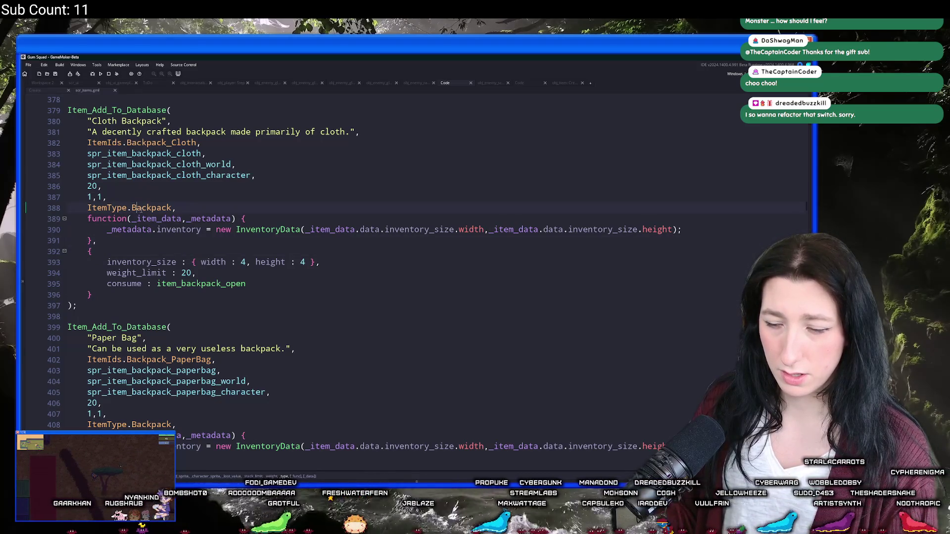
double_click(140, 261)
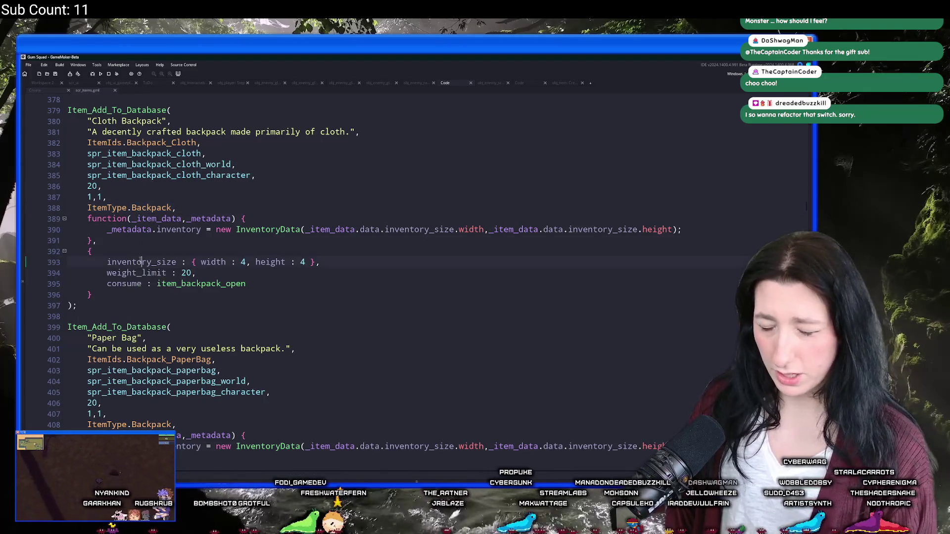
- Scroll up to the item getter functions such as item_get_name and item_get_consumable
left_click(50, 91)
left_click(88, 90)
scroll(170, 236, "up", 6)
left_click_drag(170, 236, 63, 56)
left_click(93, 316)
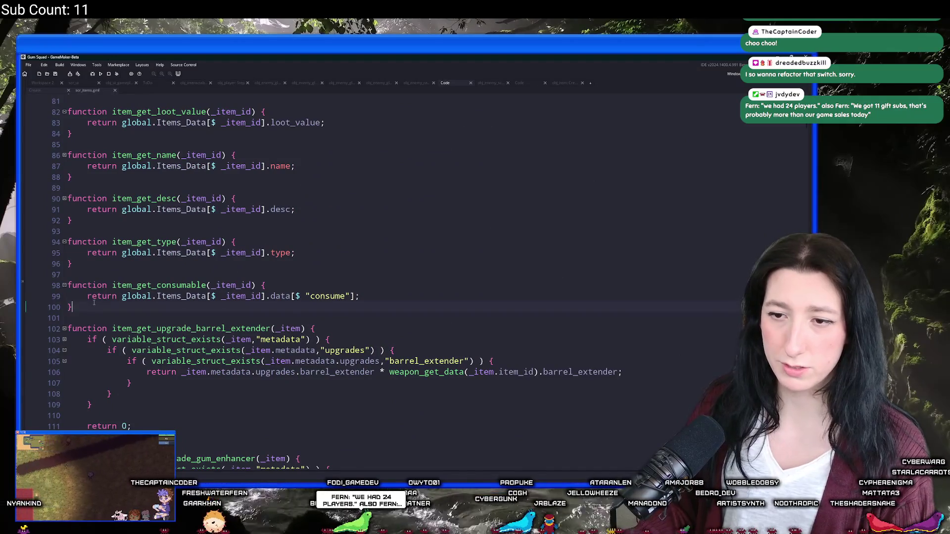
- Write the function item_is_larger_backpack(_item_id_src,_item_id_dest) { } header with an empty indented body
key("Return")
key("Return")
key("Up")
type("function")
type(" itemkd")
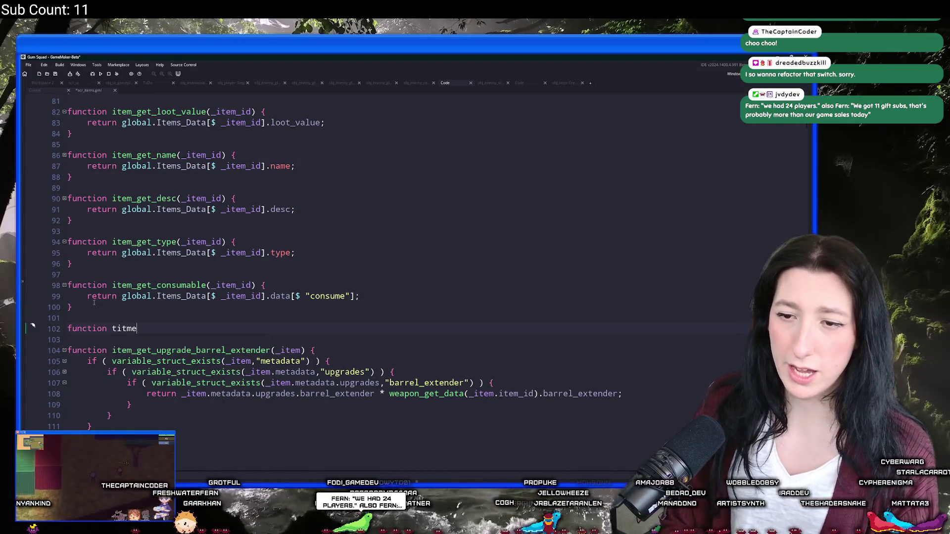
key("BackSpace")
key("BackSpace")
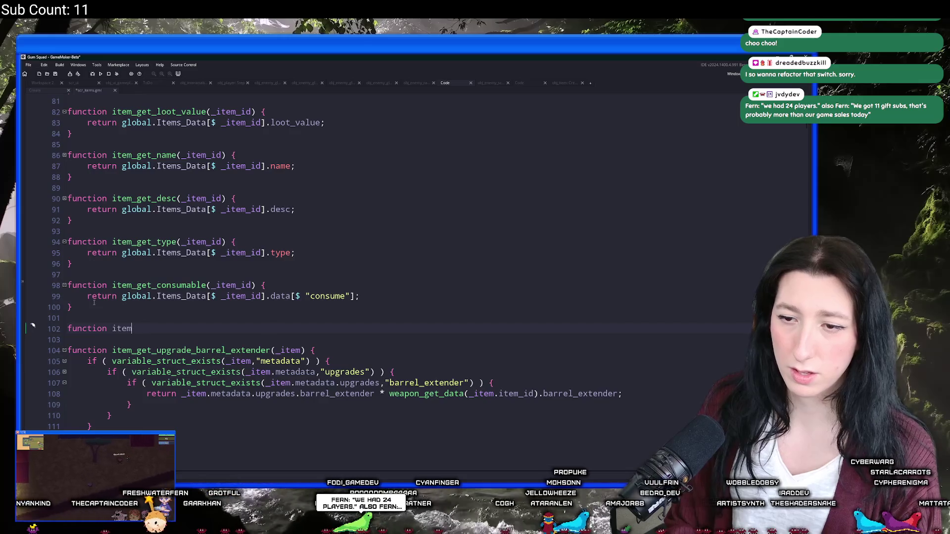
type("_is_larger_ba")
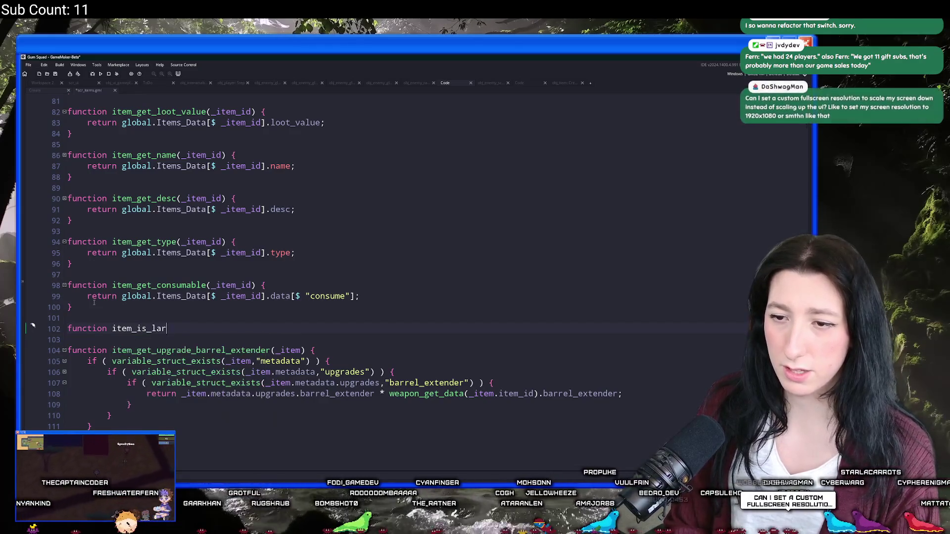
type("ckpack")
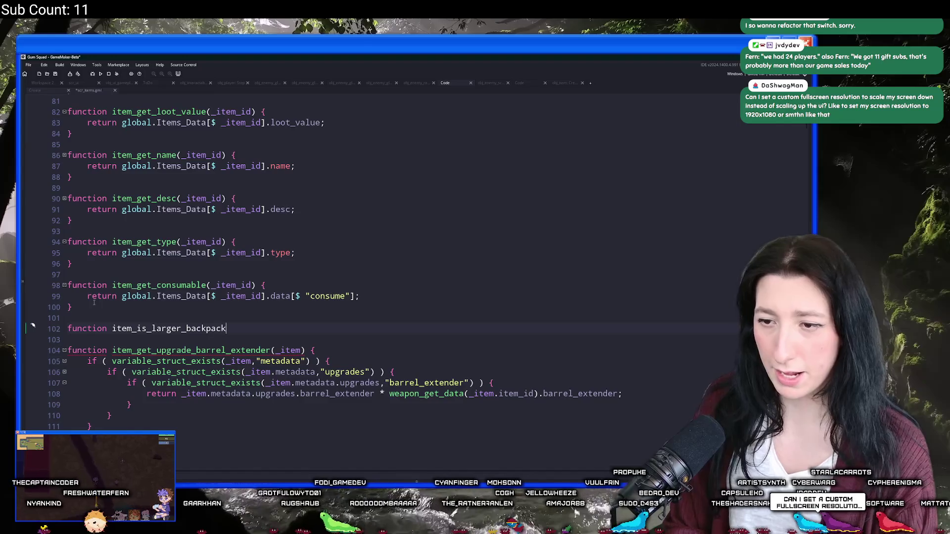
type("(_item_")
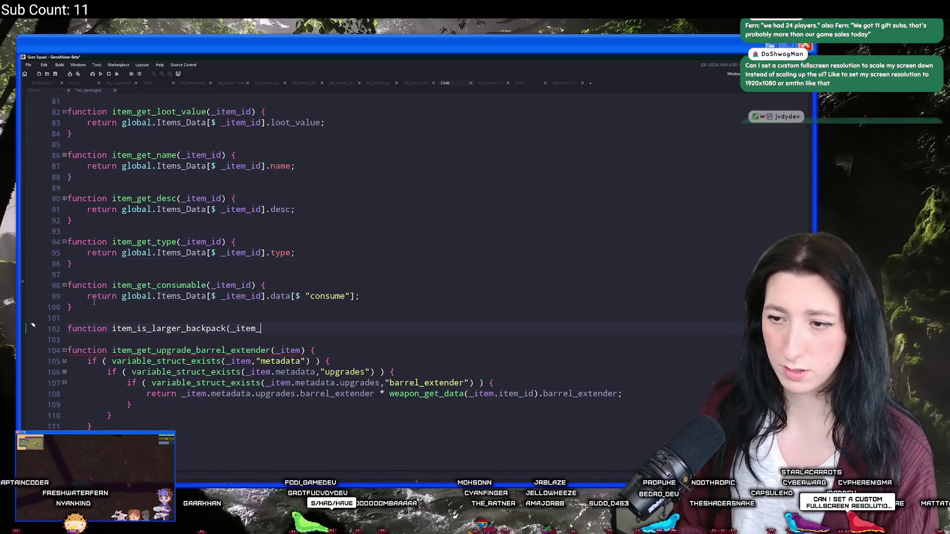
type("id_src,_item_id_src,_item")
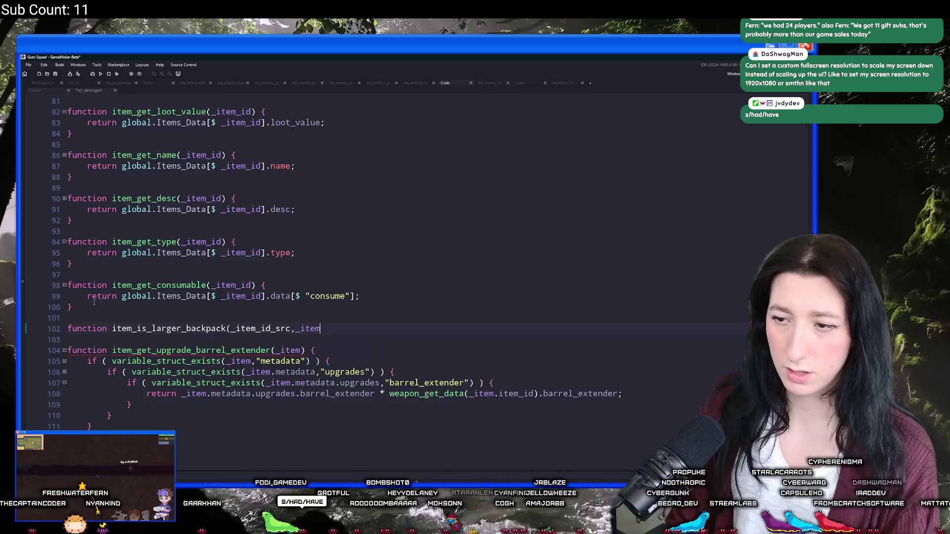
type("_dest) ) {")
key("Return")
type("}")
key("Left")
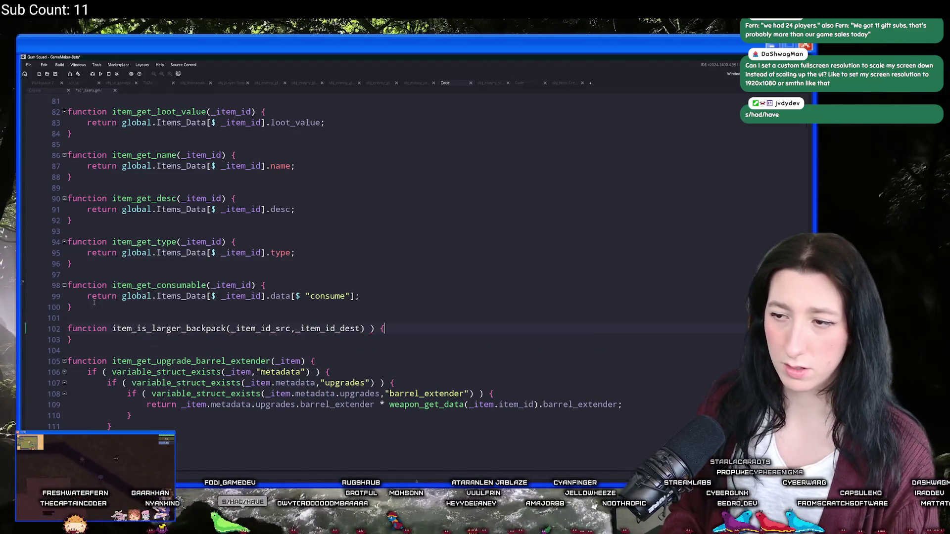
key("Return")
type("inventory_size")
key("ctrl+BackSpace")
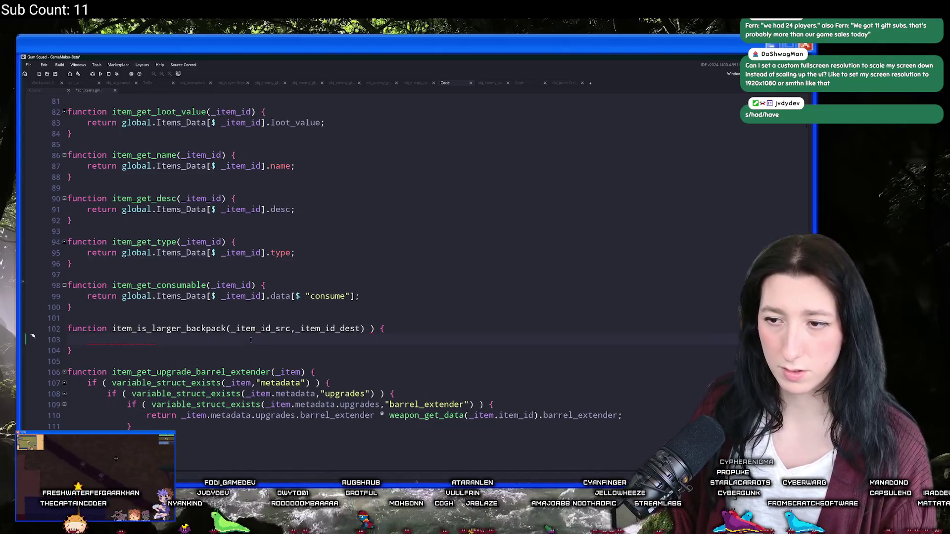
key("BackSpace")
key("BackSpace")
key("BackSpace")
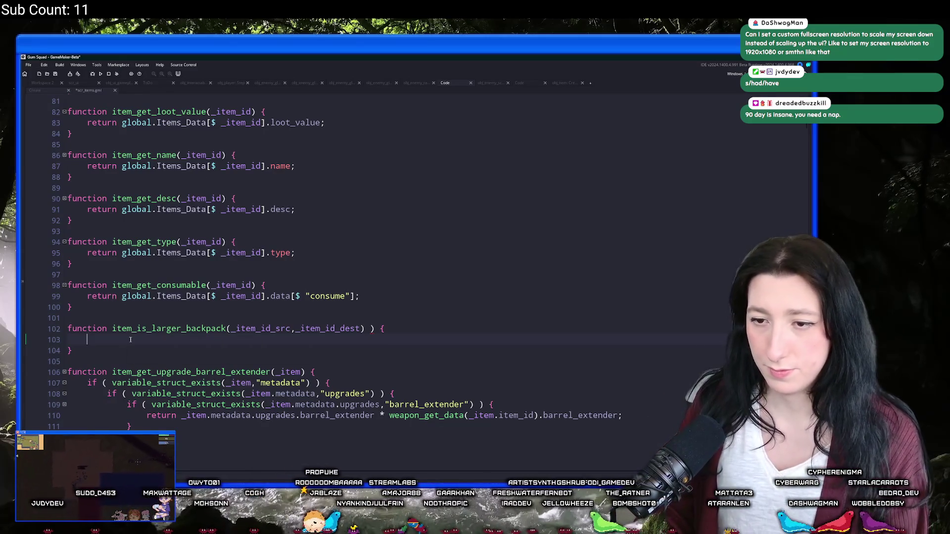
- Write 'var _data_src = item_get_data(_item_id_src);' on line 103
scroll(131, 340, "down", 1)
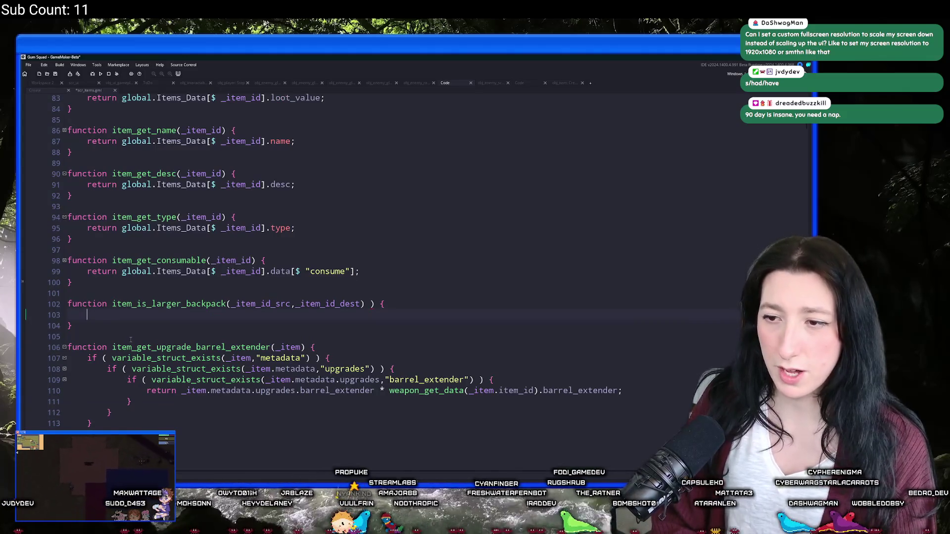
type("item_ge")
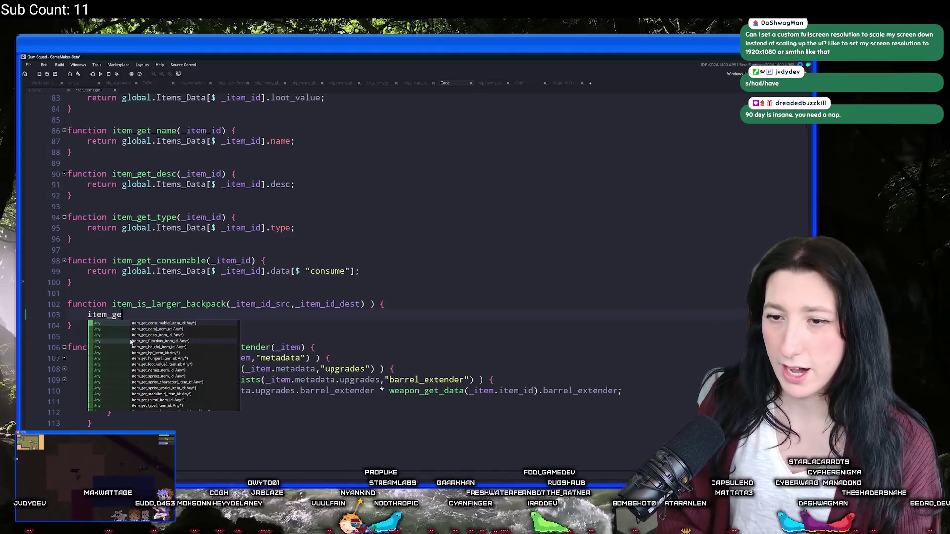
type("t_data(_item_id_srck")
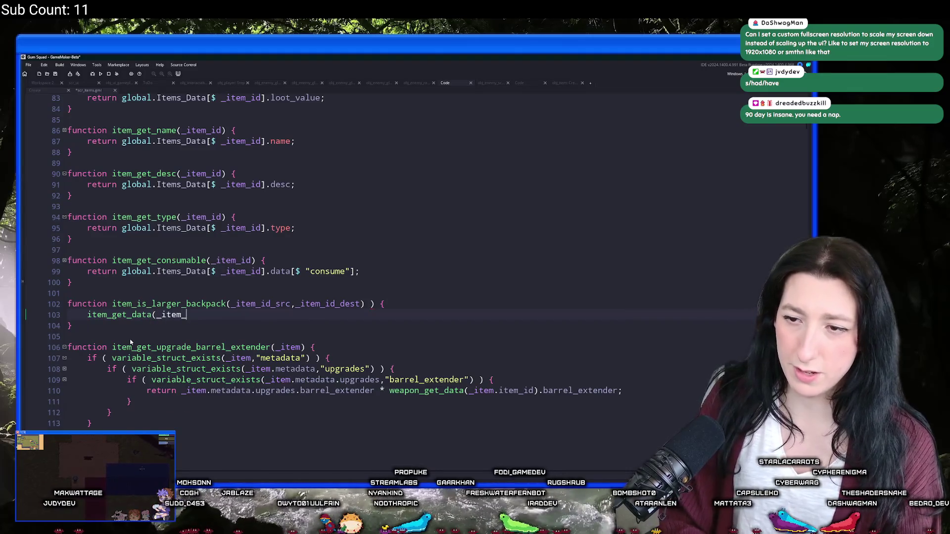
key("BackSpace")
type(")")
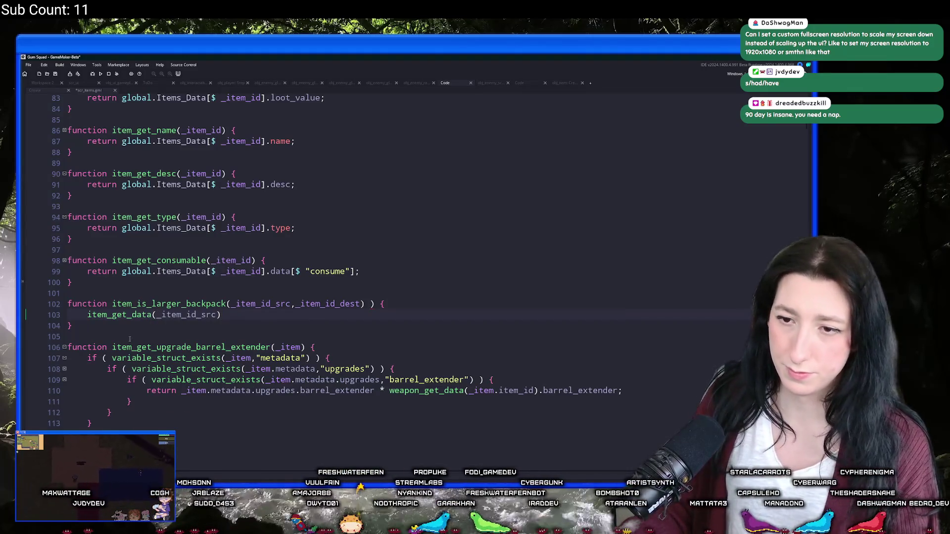
key("Home")
type("var _data_src =")
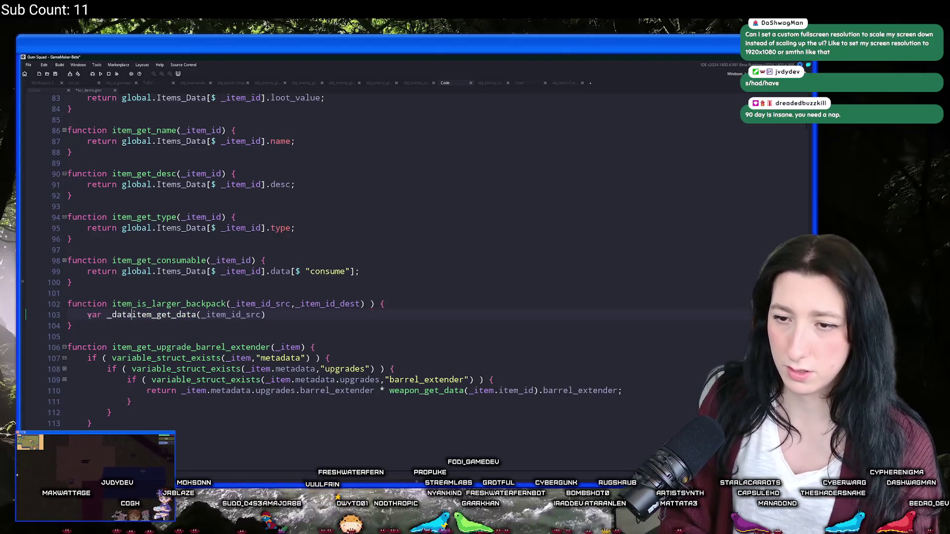
left_click(320, 316)
type(";")
- Duplicate that line as 'var _data_dest = item_get_data(_item_id_dest);'
key("ctrl+d")
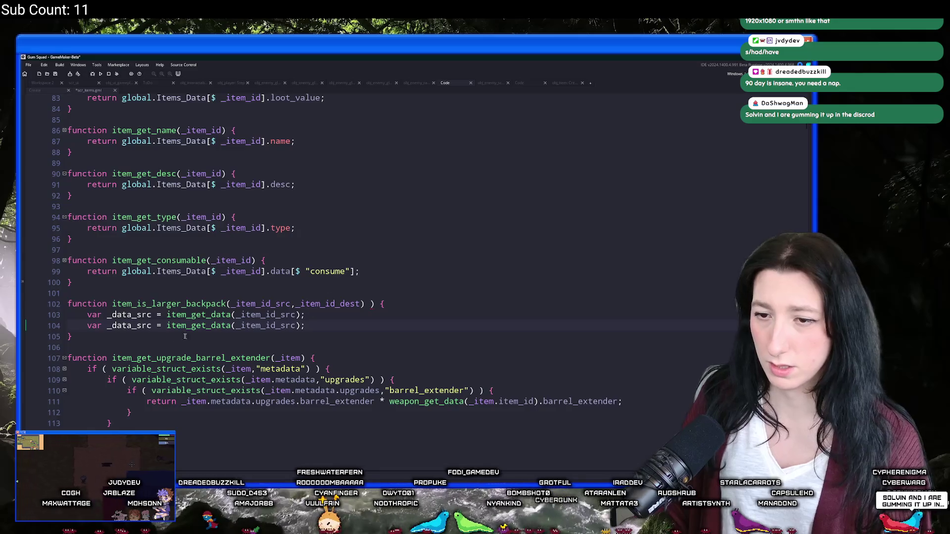
left_click(152, 326)
key("BackSpace")
key("BackSpace")
key("BackSpace")
type("dest")
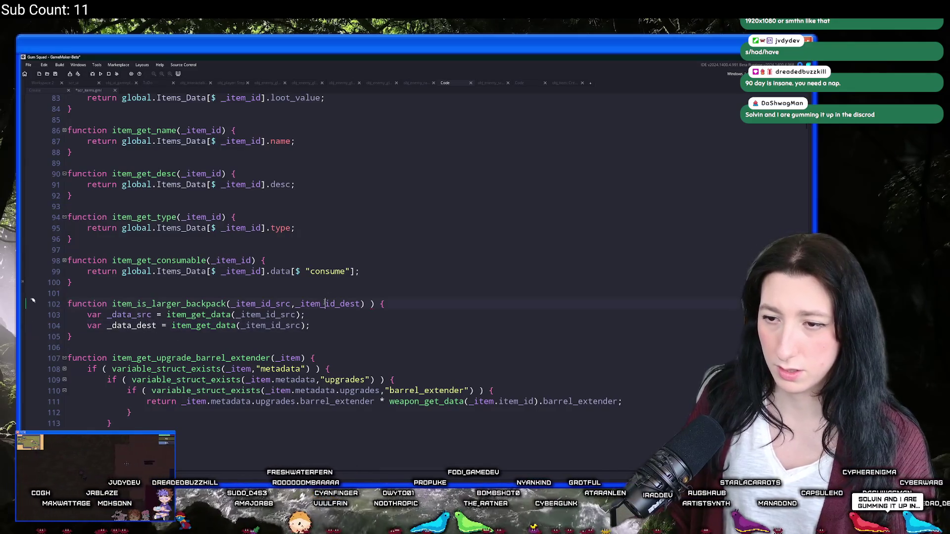
double_click(286, 325)
type("_item_id_dest")
scroll(322, 315, "down", 1)
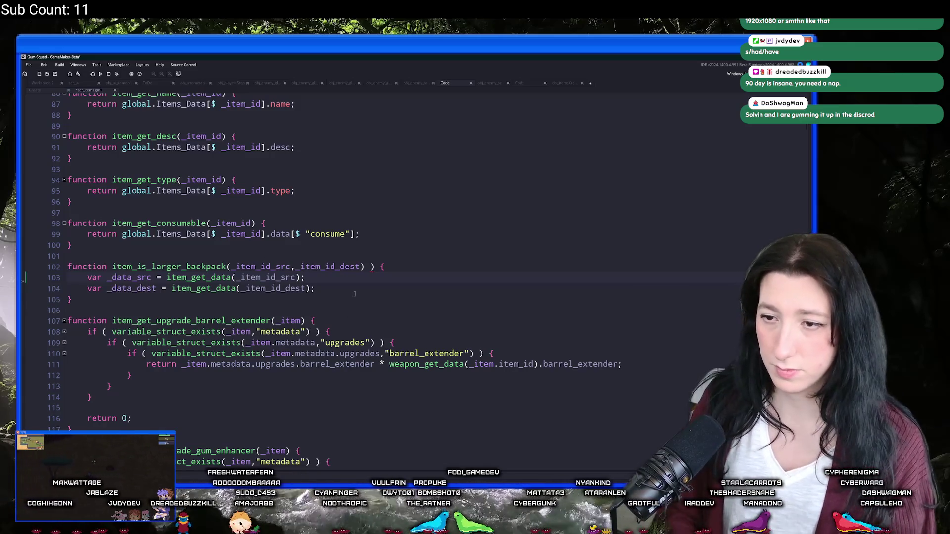
key("Return")
key("Return")
key("BackSpace")
key("BackSpace")
key("BackSpace")
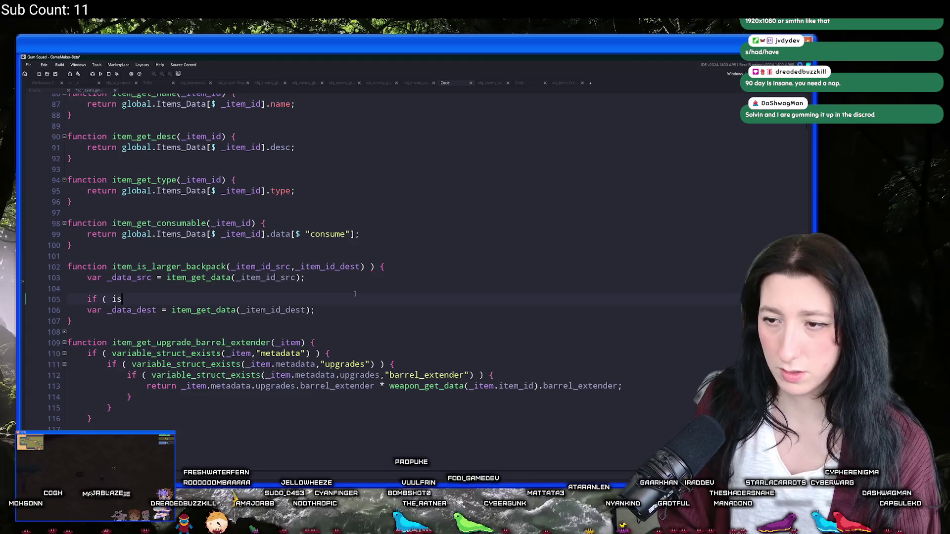
- Below the _data_dest line, start the condition 'if ( _data_src.', fixing the typos
left_click(353, 288)
key("Return")
key("Return")
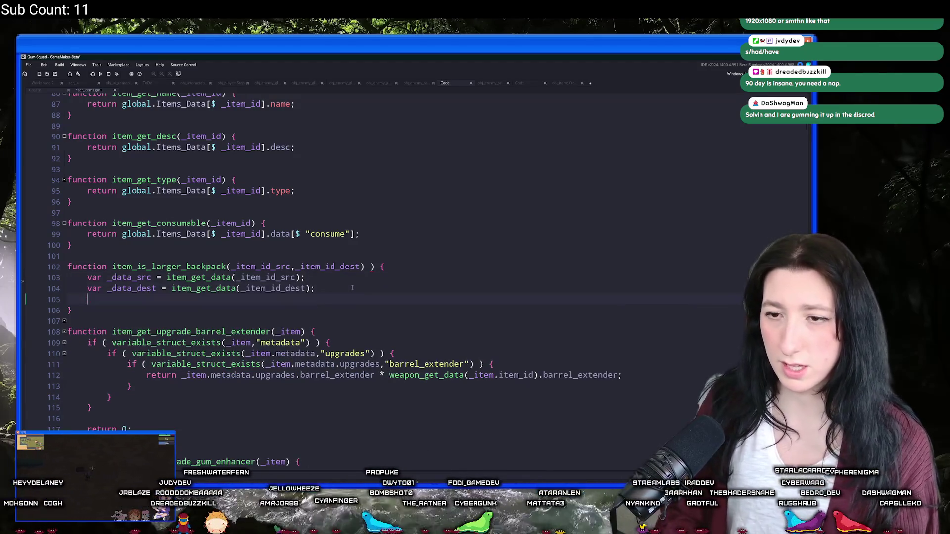
type("iof")
key("BackSpace")
key("BackSpace")
type("f")
key("BackSpace")
key("BackSpace")
key("BackSpace")
type("n")
key("BackSpace")
type("f ( _data.")
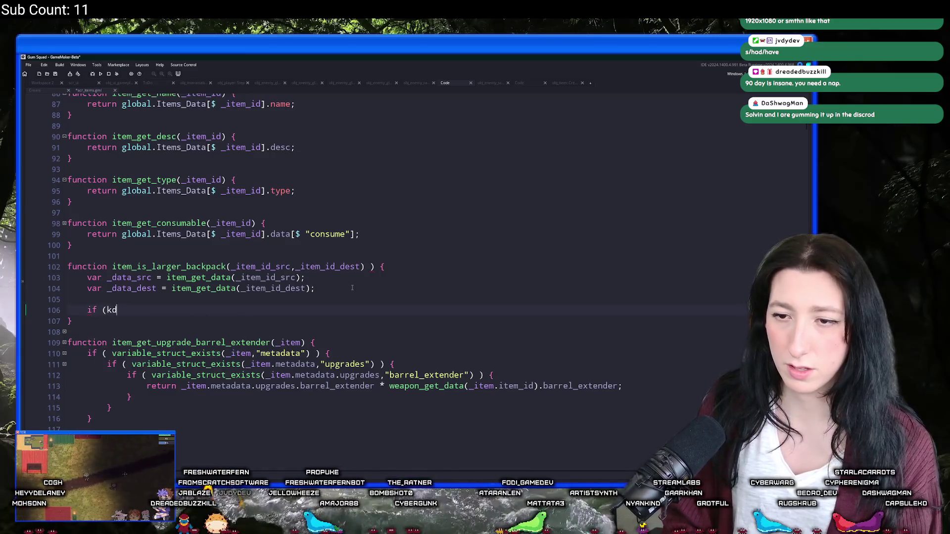
type("src")
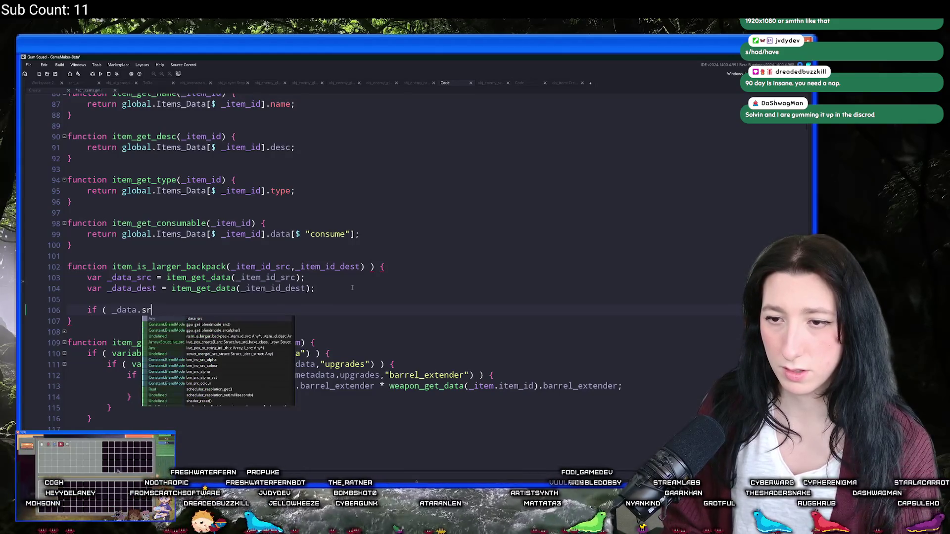
key("BackSpace")
key("BackSpace")
key("BackSpace")
type("_src.k")
key("BackSpace")
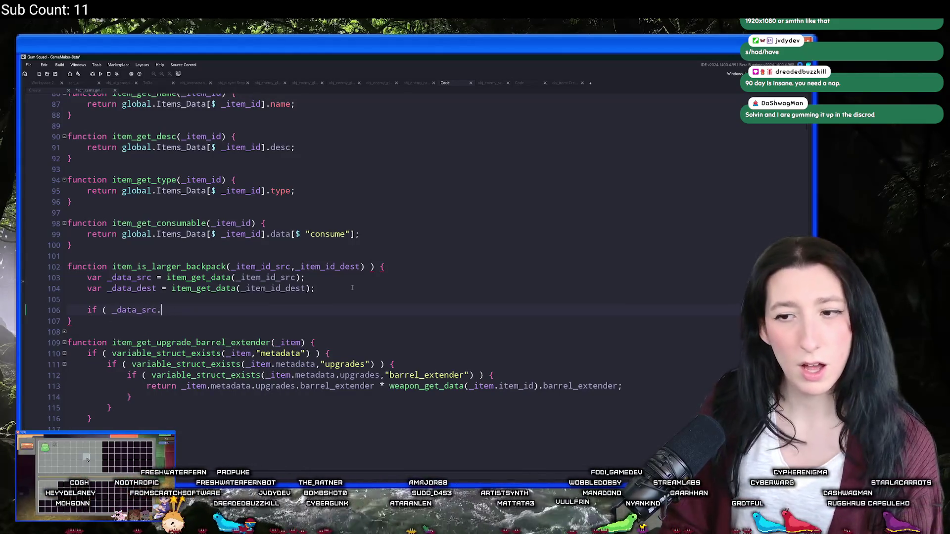
double_click(329, 267)
- Search the script for 'Cloth' to check the backpack definition, then return to line 106
key("ctrl+f")
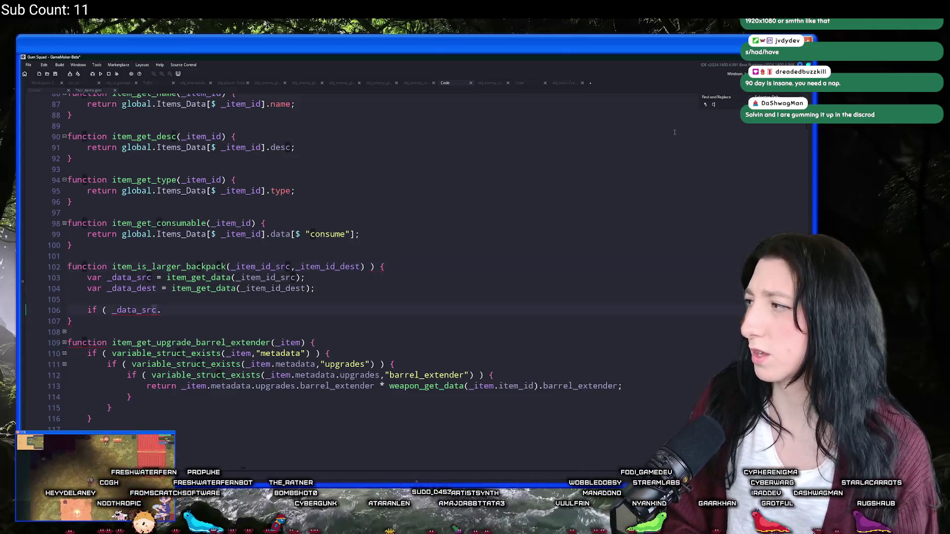
type("Cloth")
key("Return")
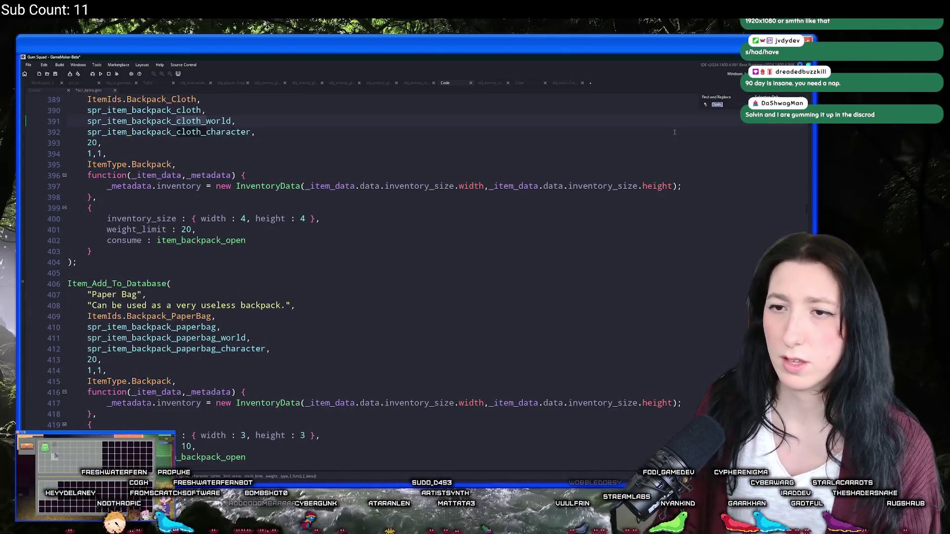
key("ctrl+z")
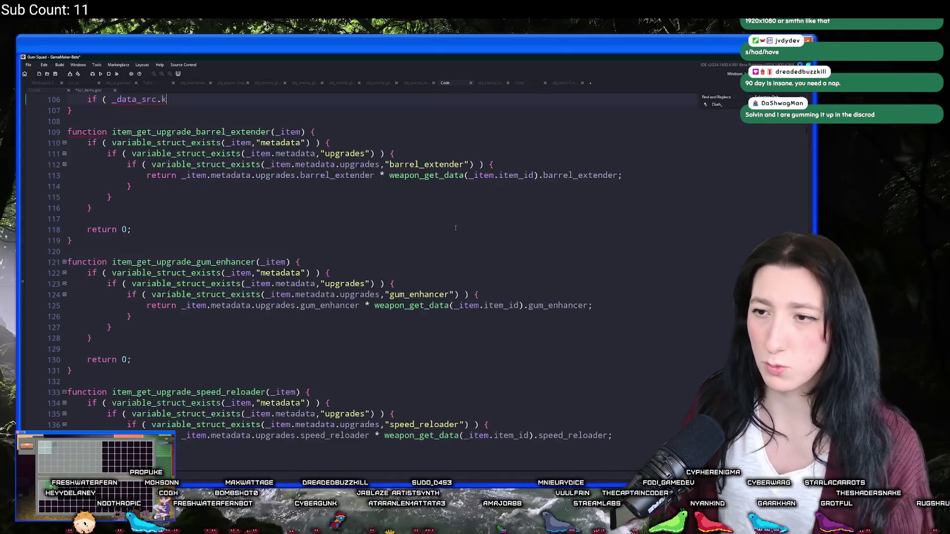
- Complete the source area as '(_data_src.inventory_size.width * _data_src.inventory_size.height)' with an opening brace
key("BackSpace")
scroll(202, 194, "up", 3)
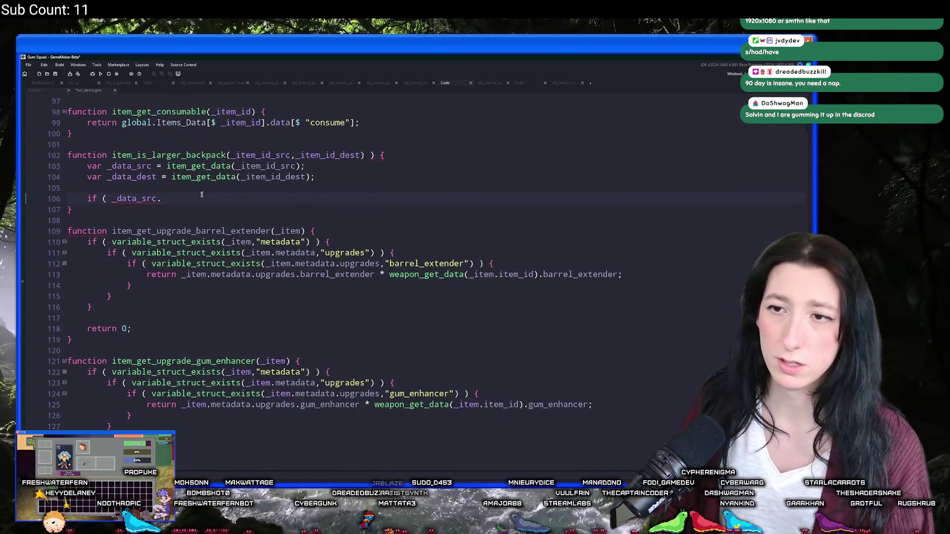
type("inventory_size.width")
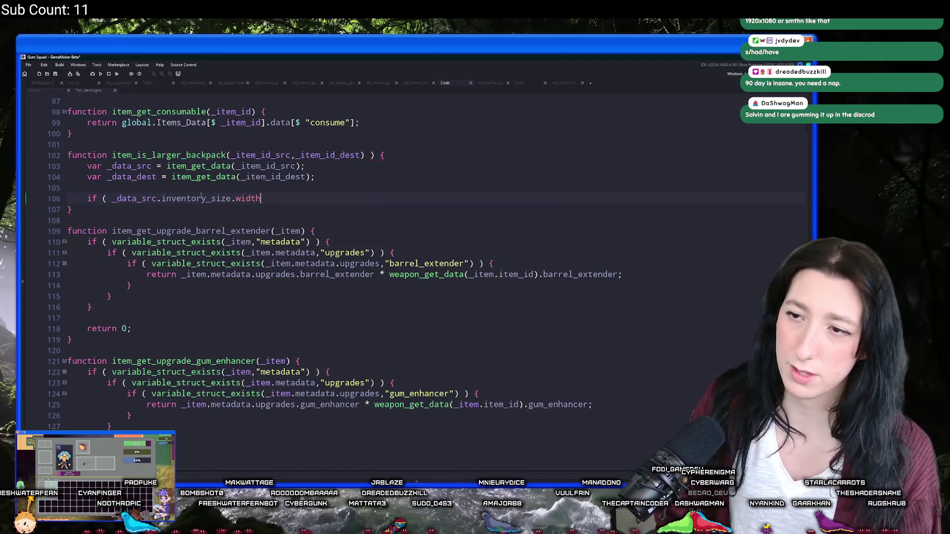
type(" * inventory_siz_d")
key("BackSpace")
left_click_drag(261, 199, 114, 198)
key("ctrl+c")
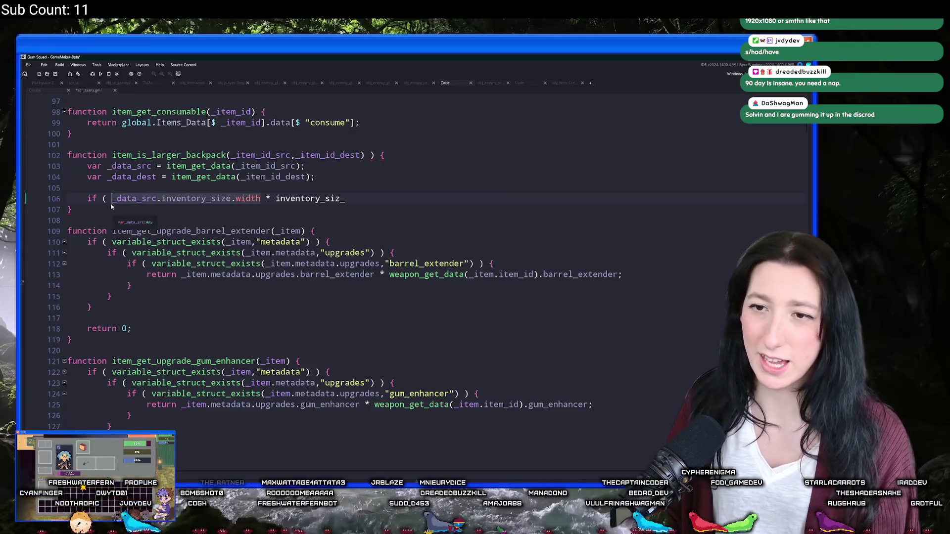
left_click(276, 198)
double_click(313, 198)
key("ctrl+v")
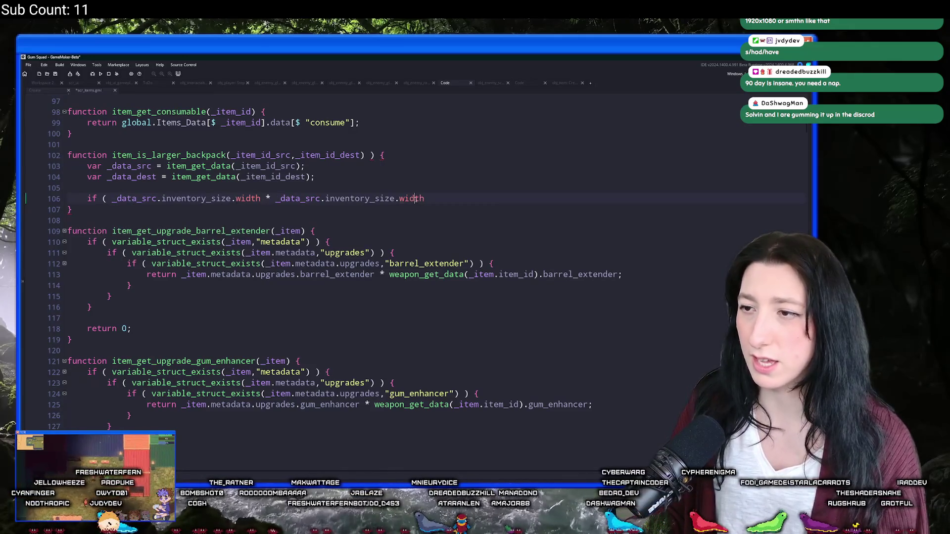
double_click(411, 198)
type("height ) {")
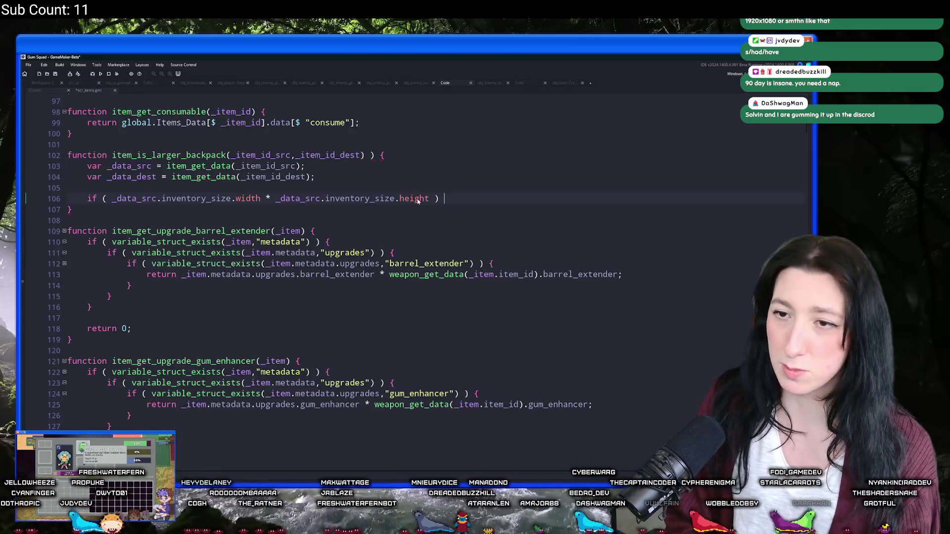
key("Return")
left_click(432, 199)
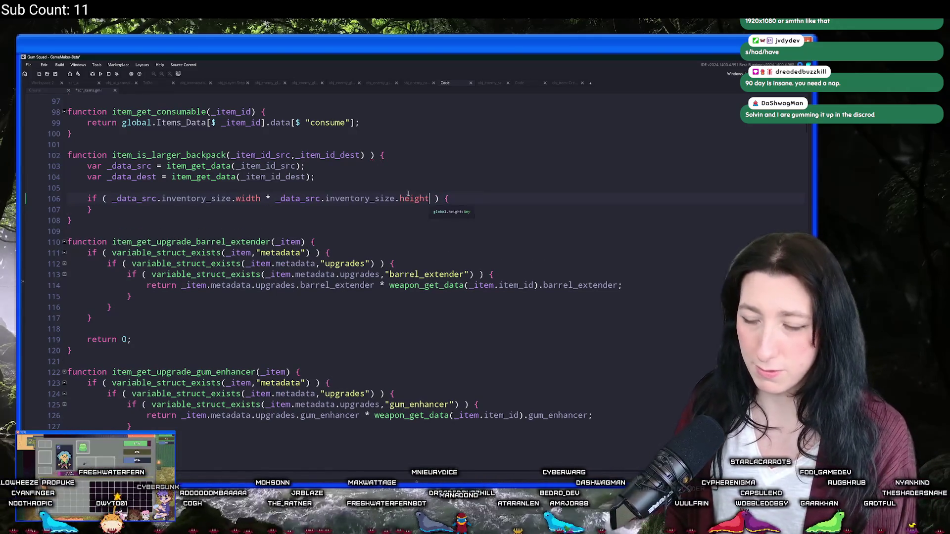
type(")")
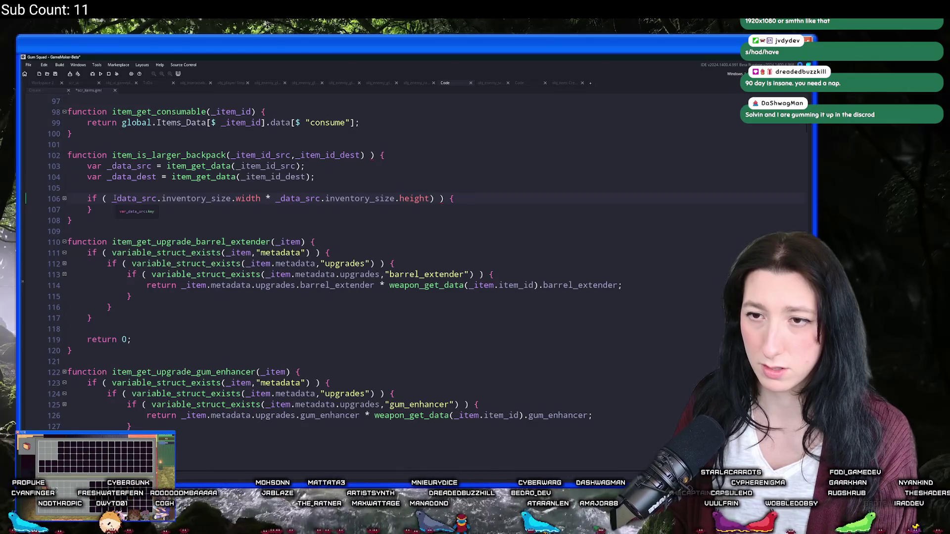
type("(")
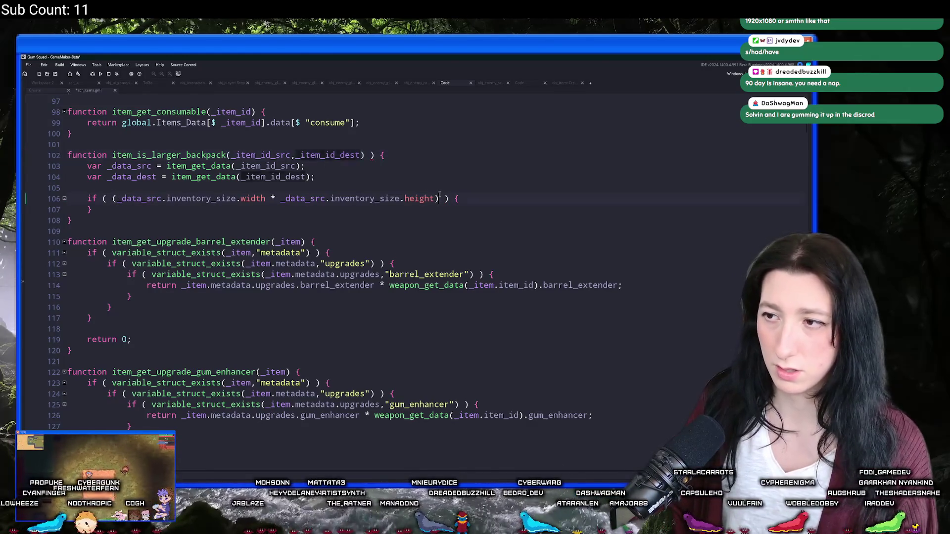
- Compare it against the destination area using _data_dest width times height
left_click(440, 198)
type("_item_id_dest")
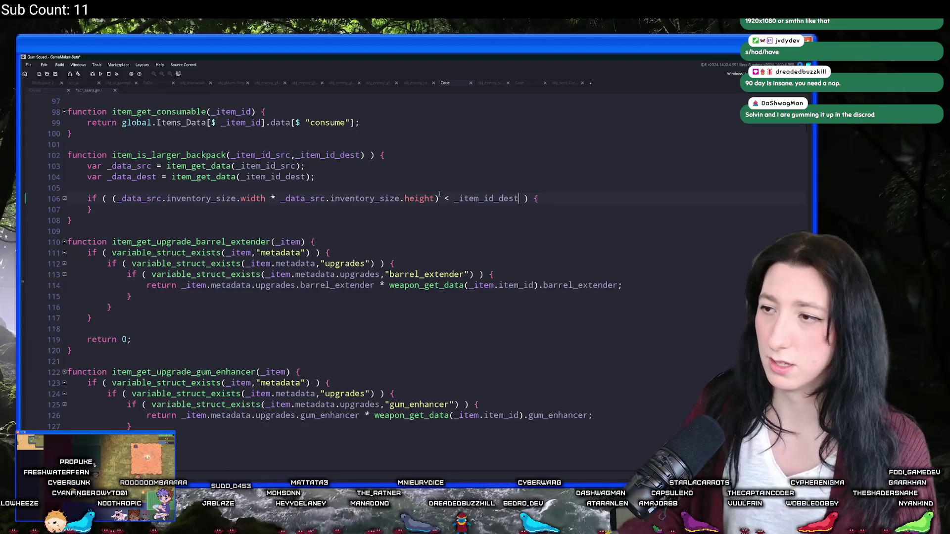
left_click_drag(439, 198, 107, 198)
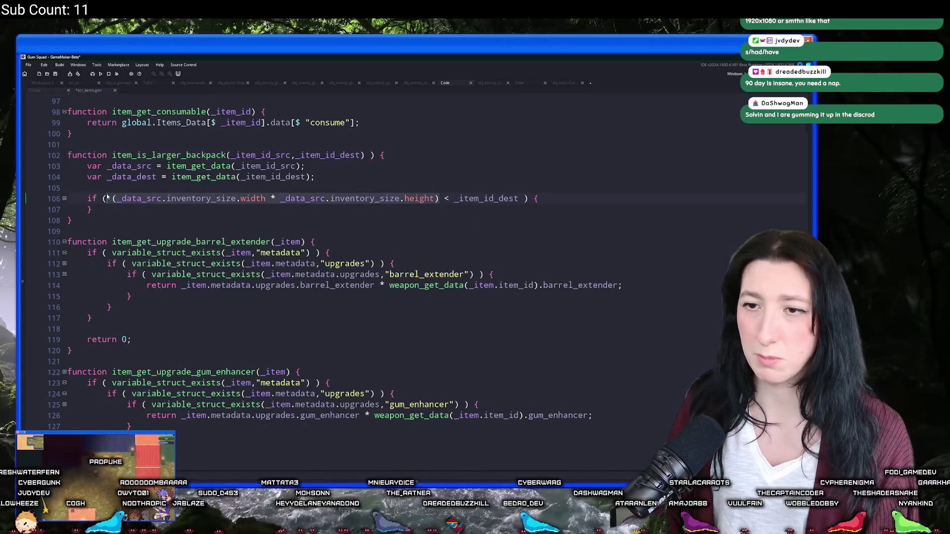
key("ctrl+c")
double_click(488, 198)
key("ctrl+v")
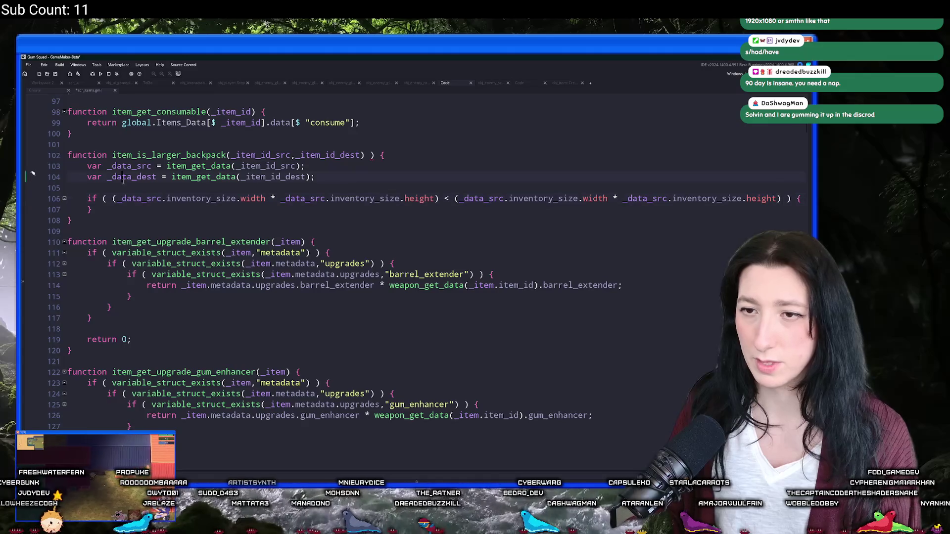
double_click(131, 176)
key("ctrl+c")
double_click(490, 198)
key("ctrl+v")
double_click(649, 199)
key("ctrl+v")
- Add 'return true;' inside the if block and 'return false;' after it, then save
left_click(776, 200)
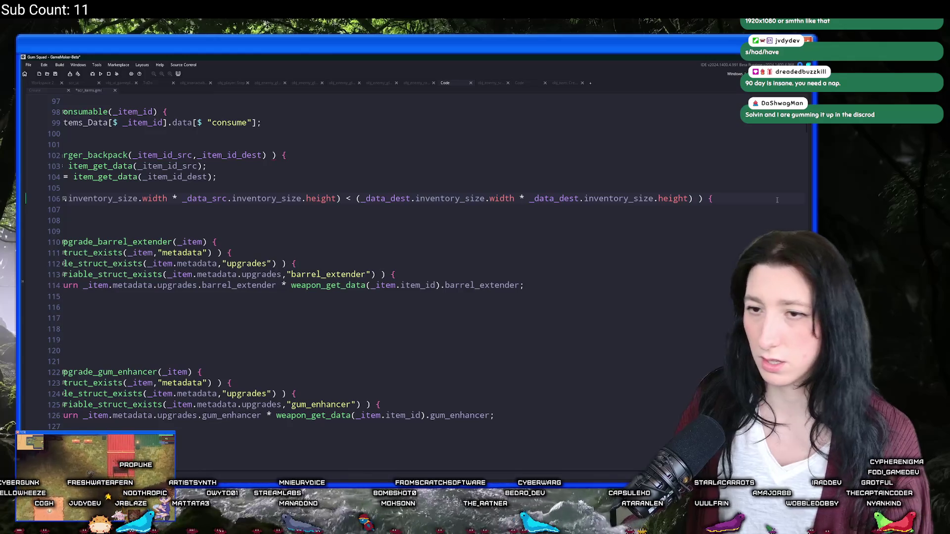
key("Return")
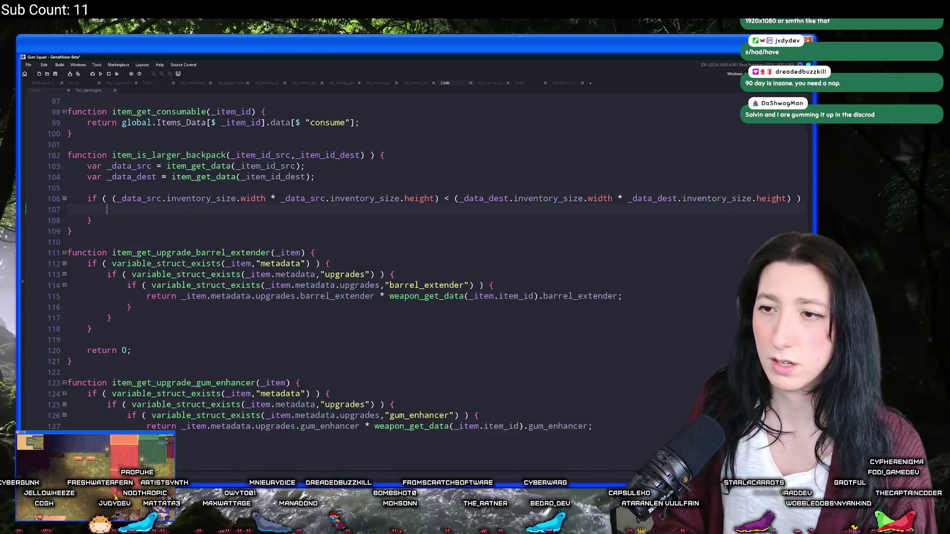
type("reu")
key("BackSpace")
type("tru")
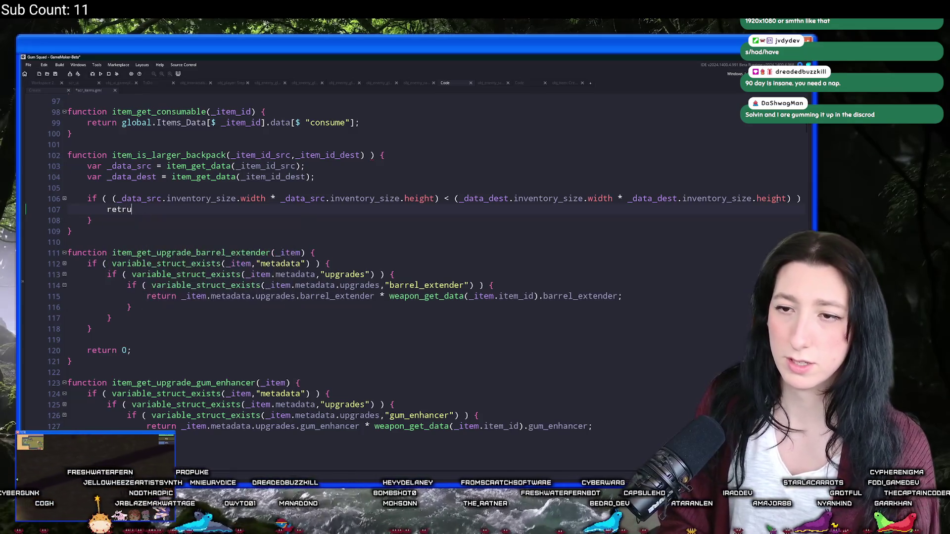
key("Return")
type("true;")
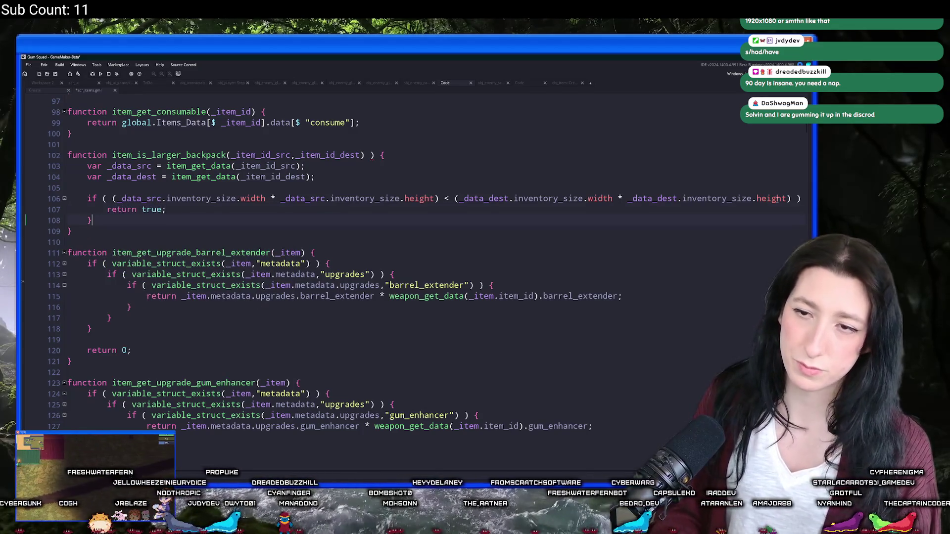
key("Return")
key("Return")
type("return false")
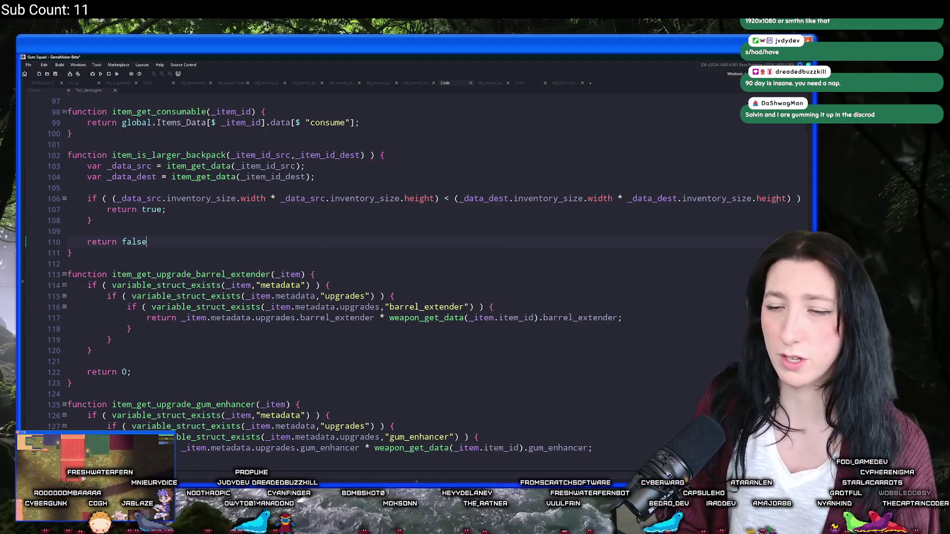
type(";")
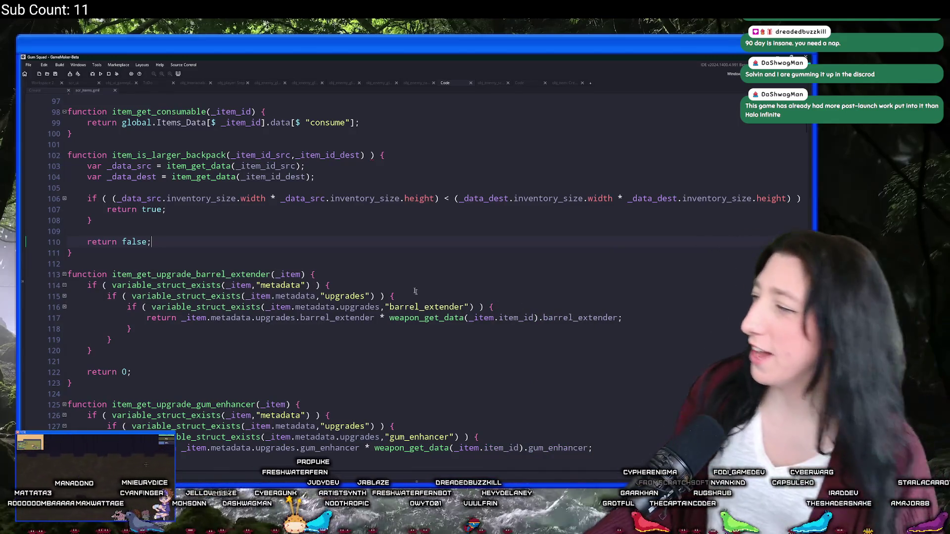
key("Up")
key("Up")
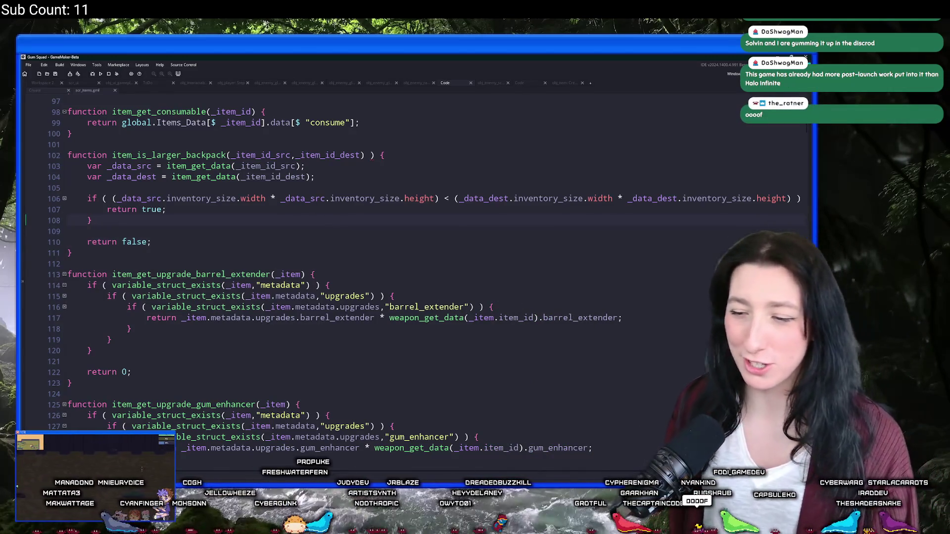
key("super")
- Launch Steam, view Gum Squad's library and store pages, then return to the Store home page
type("ste")
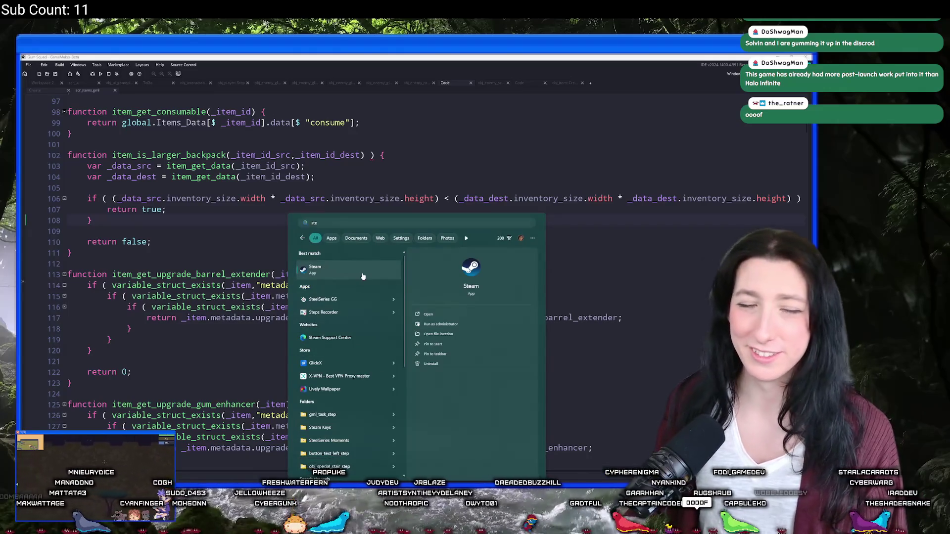
left_click(362, 276)
left_click(84, 93)
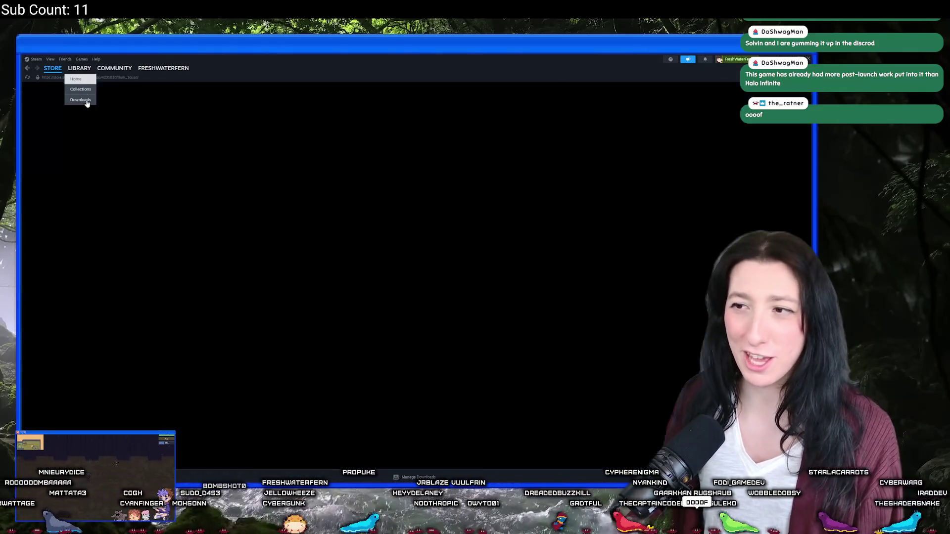
left_click(70, 129)
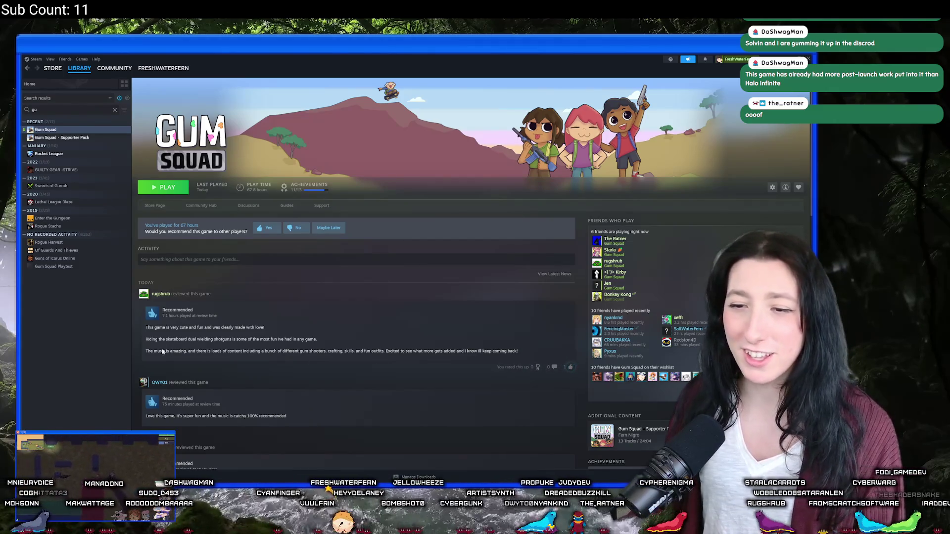
left_click(155, 205)
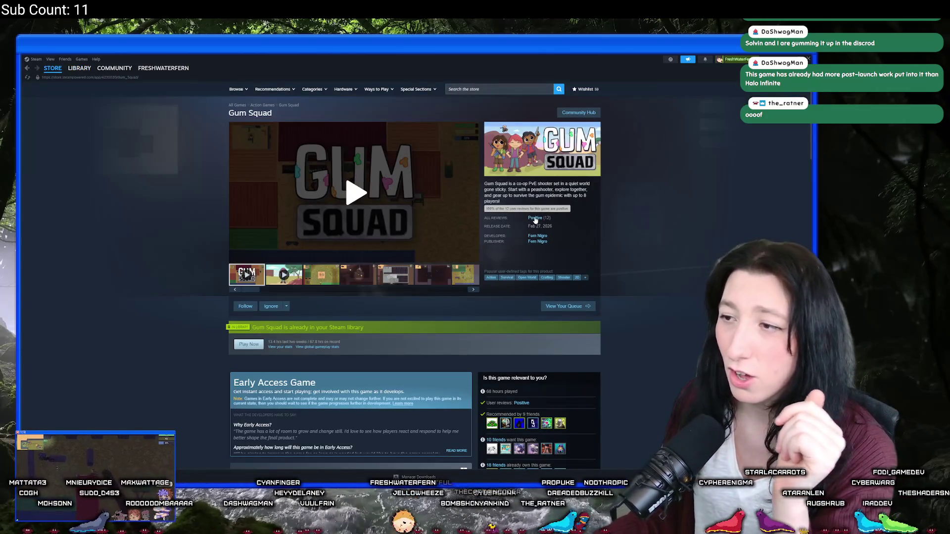
left_click(53, 82)
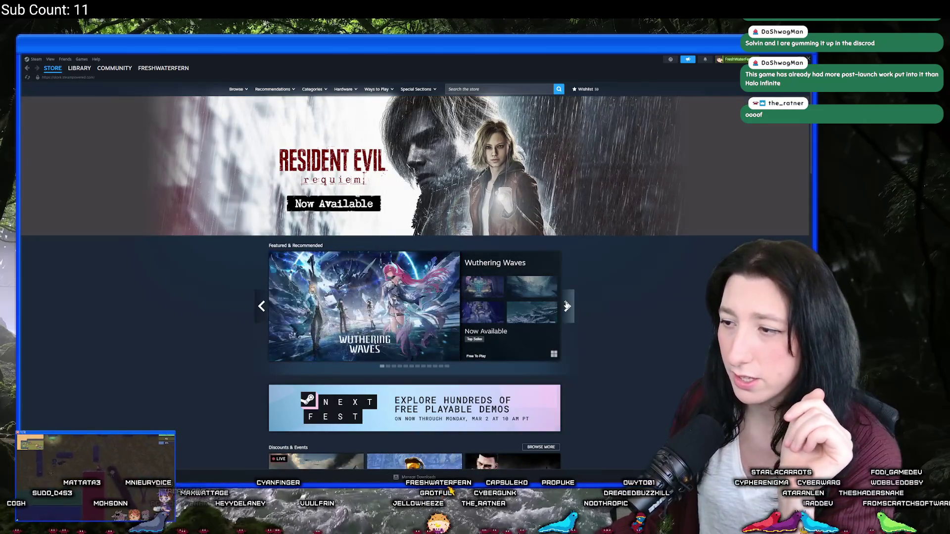
- Cycle through the featured games carousel back around to Wuthering Waves
left_click(567, 306)
left_click(567, 307)
left_click(567, 306)
left_click(567, 307)
left_click(567, 307)
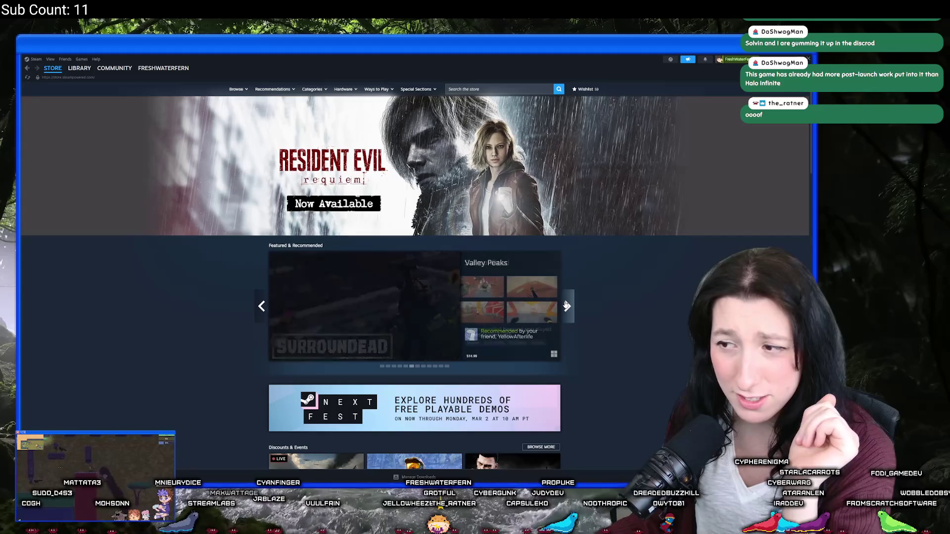
left_click(567, 306)
left_click(567, 307)
left_click(567, 306)
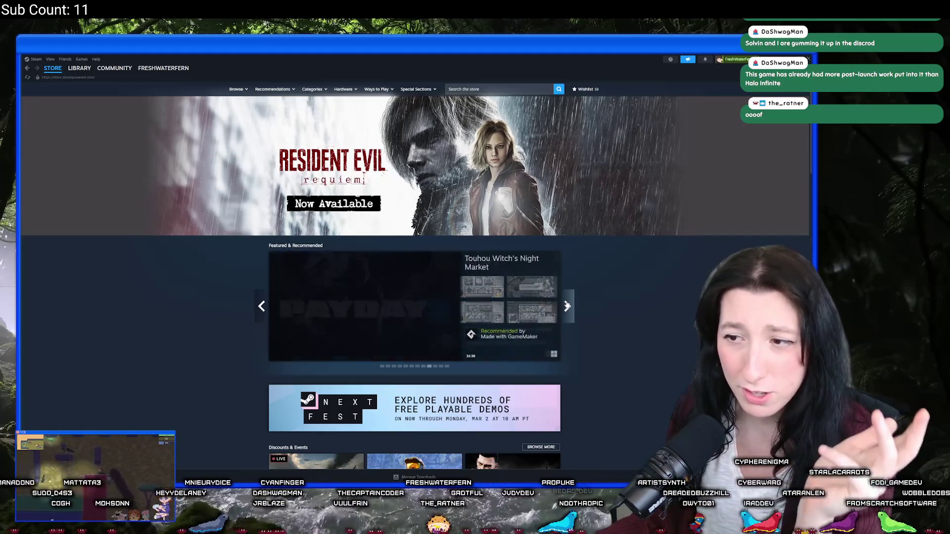
left_click(567, 307)
left_click(567, 306)
left_click(567, 306)
left_click(567, 306)
left_click(567, 307)
- Open the New Releases section and switch to listing all new releases
scroll(567, 307, "down", 15)
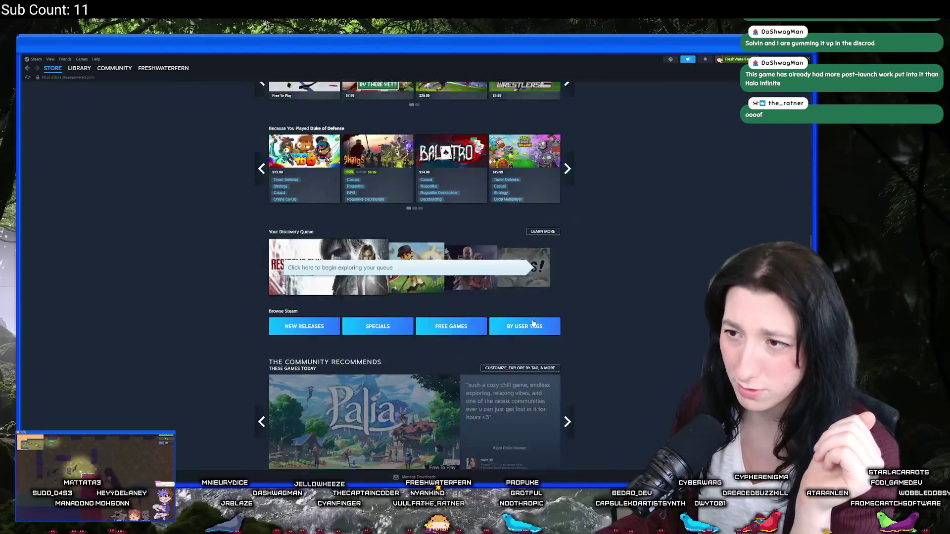
scroll(533, 303, "down", 10)
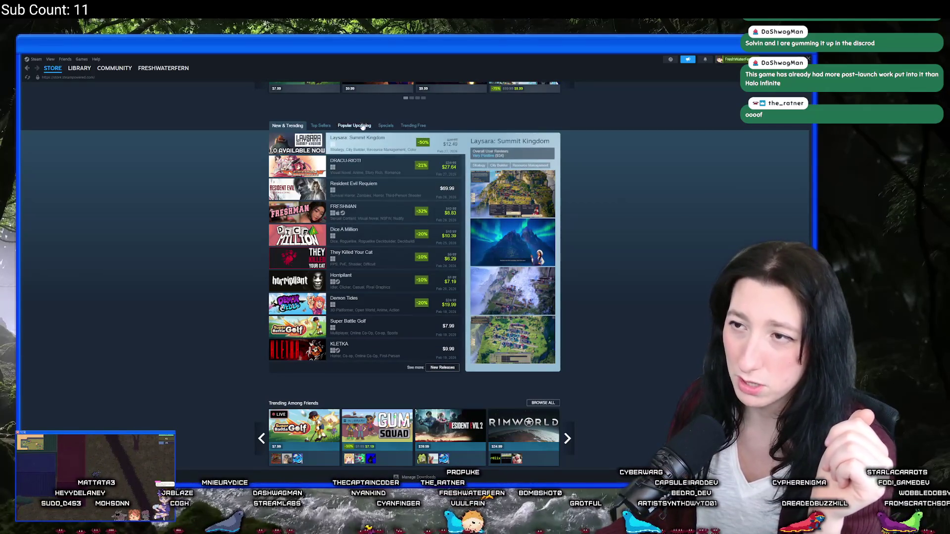
left_click(450, 369)
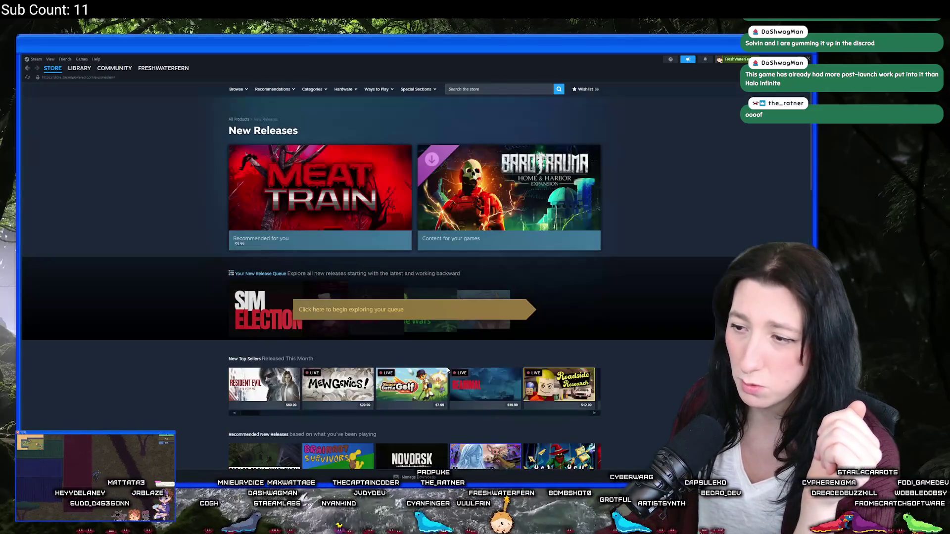
scroll(479, 334, "down", 4)
left_click_drag(256, 229, 646, 247)
scroll(376, 238, "down", 4)
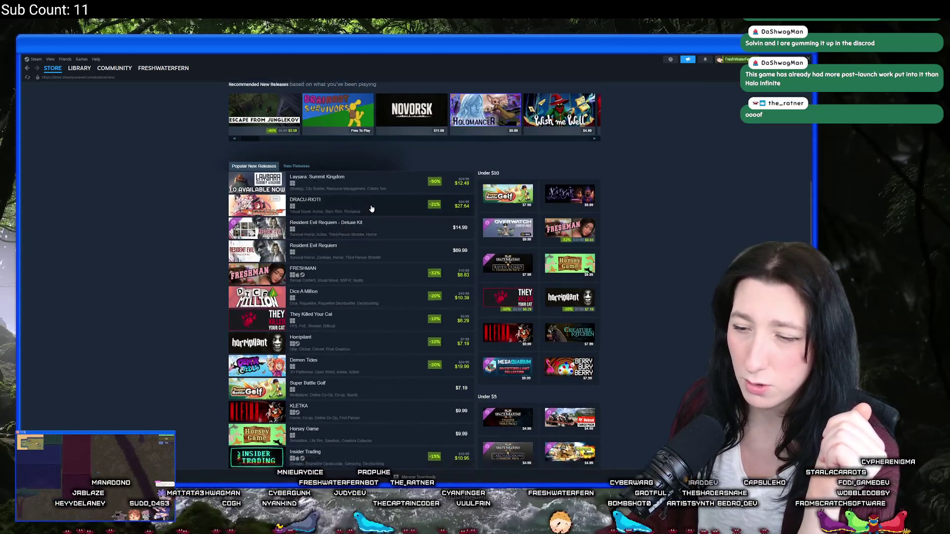
scroll(371, 208, "down", 10)
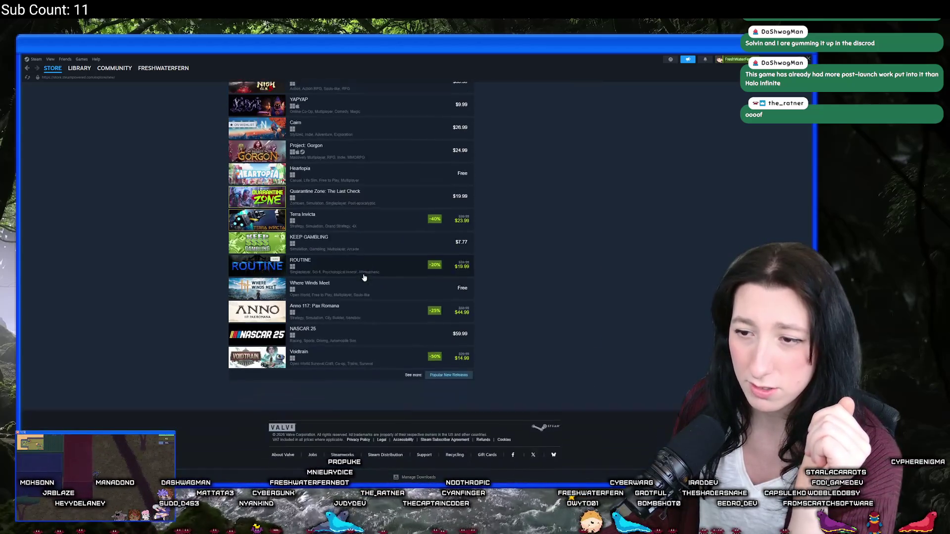
scroll(376, 297, "up", 10)
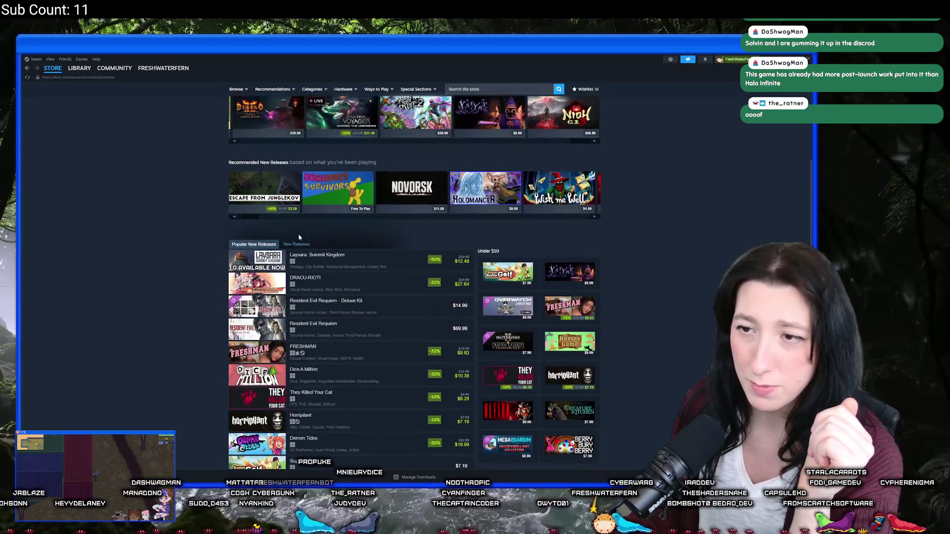
left_click(298, 245)
- Open the full All Products list of new releases sorted by release date
scroll(193, 296, "down", 6)
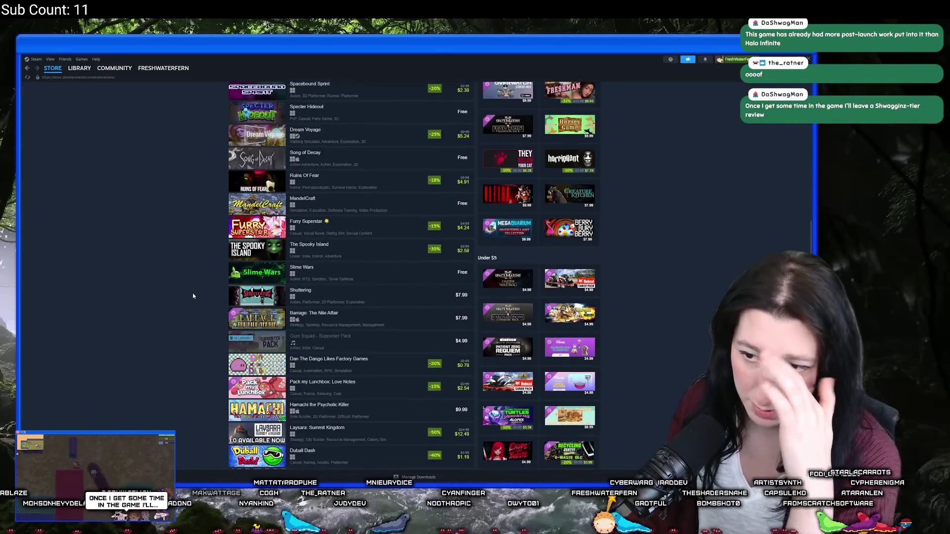
scroll(193, 296, "down", 2)
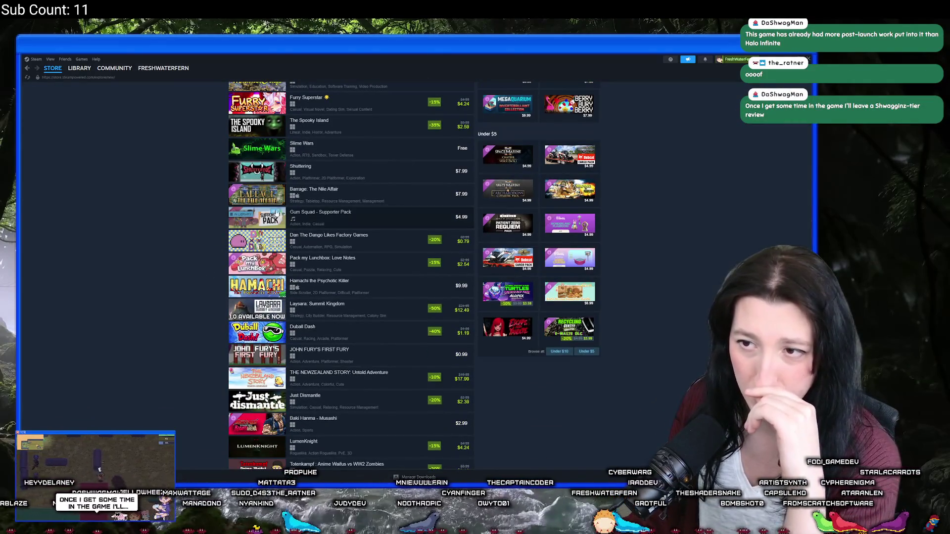
scroll(165, 293, "down", 4)
scroll(165, 293, "down", 4)
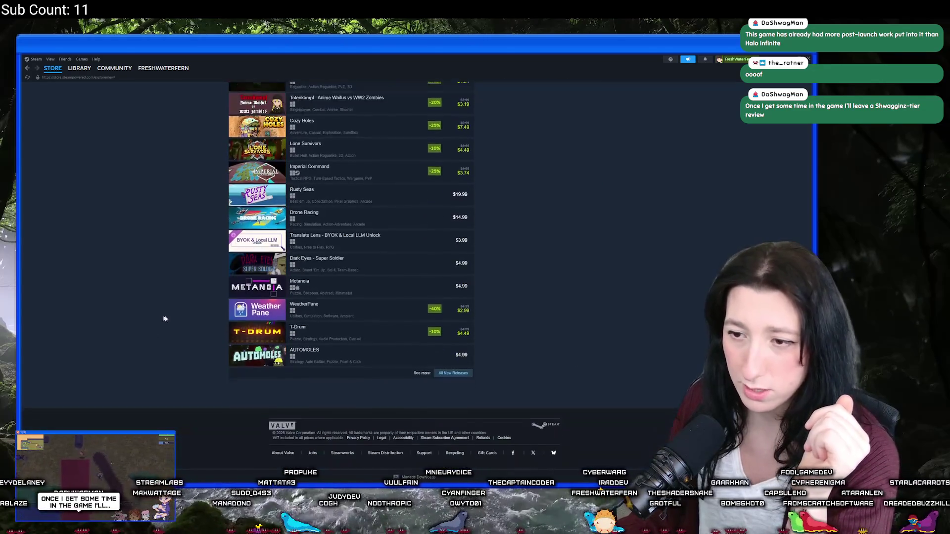
scroll(191, 324, "up", 6)
scroll(439, 392, "down", 6)
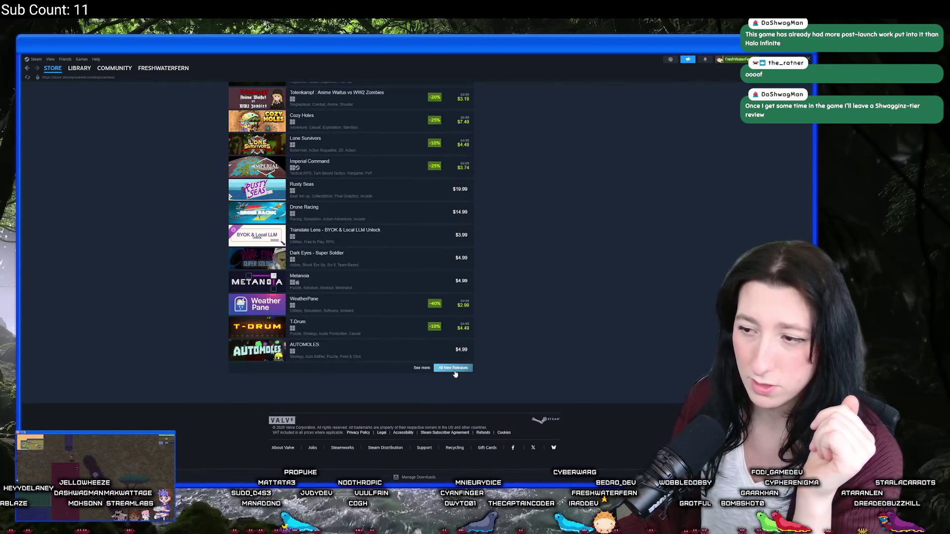
left_click(452, 372)
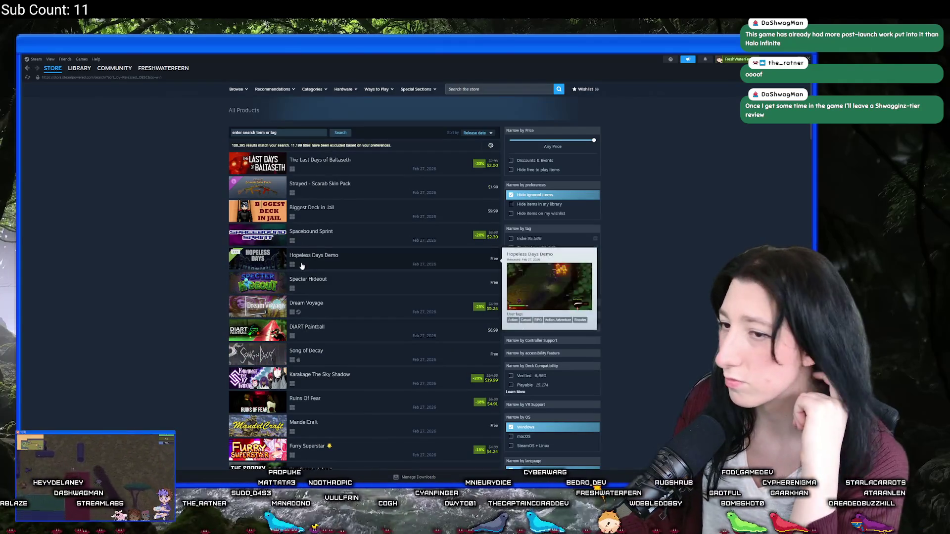
- Search the store for 'gum' and open the A Gummy's Life result
scroll(301, 273, "down", 2)
scroll(301, 274, "down", 2)
scroll(186, 318, "up", 5)
left_click(507, 90)
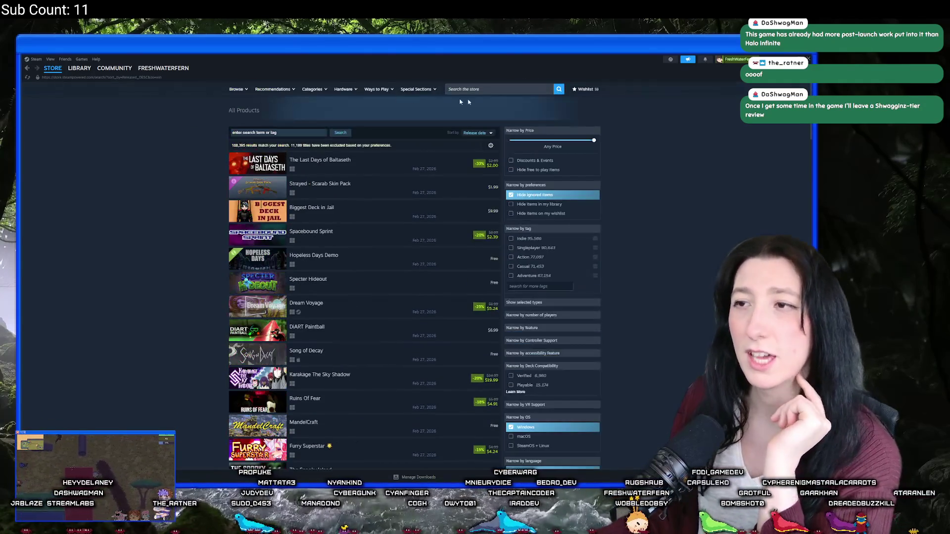
type("glm")
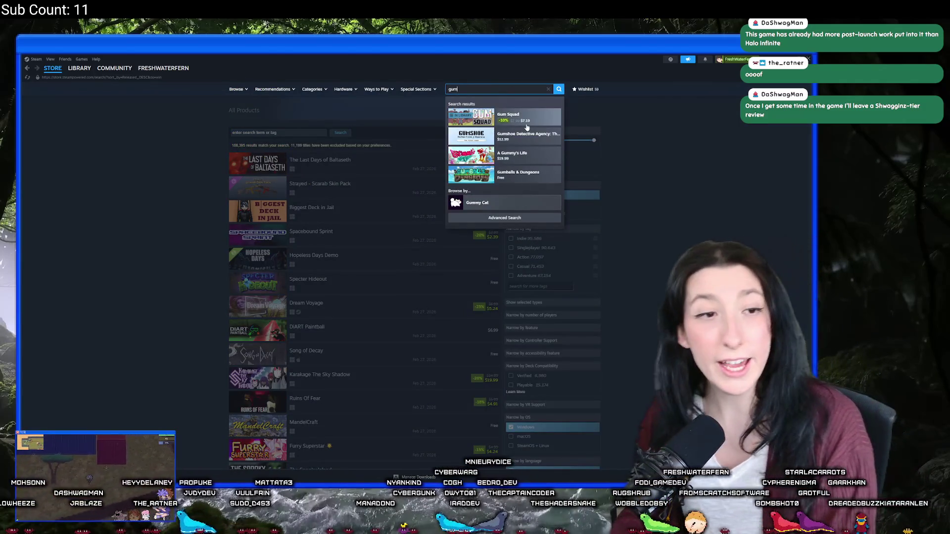
key("BackSpace")
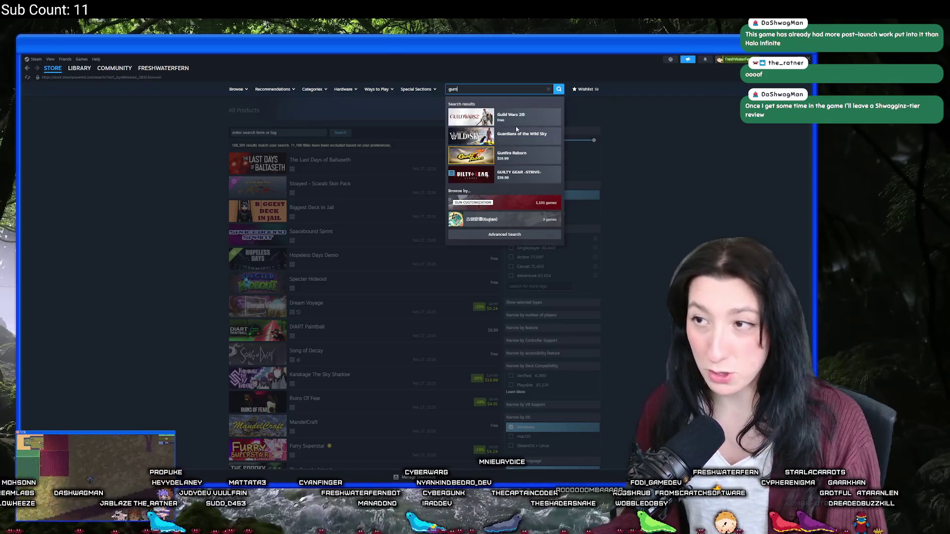
type("m")
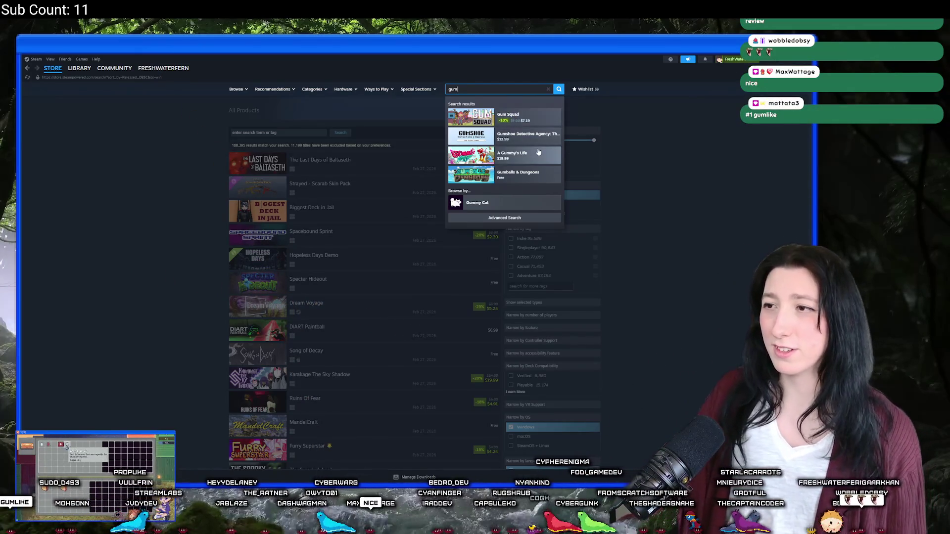
left_click(508, 158)
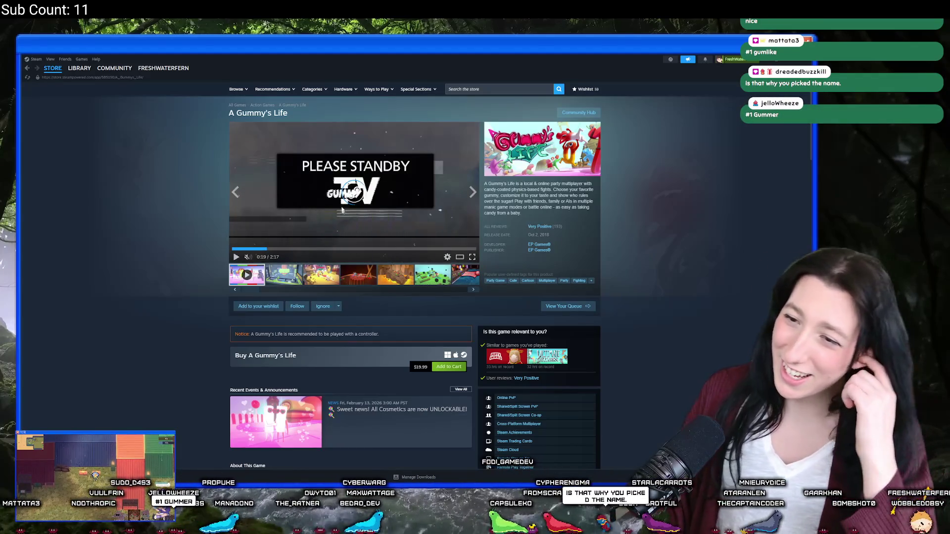
- Browse A Gummy's Life trailer and full-window screenshots, then switch back to GameMaker
left_click(323, 248)
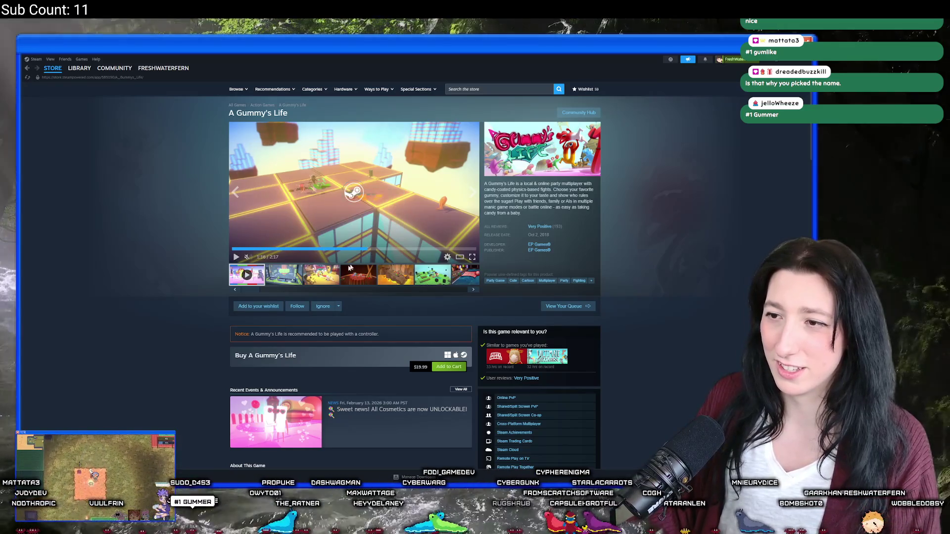
left_click(284, 275)
left_click(395, 274)
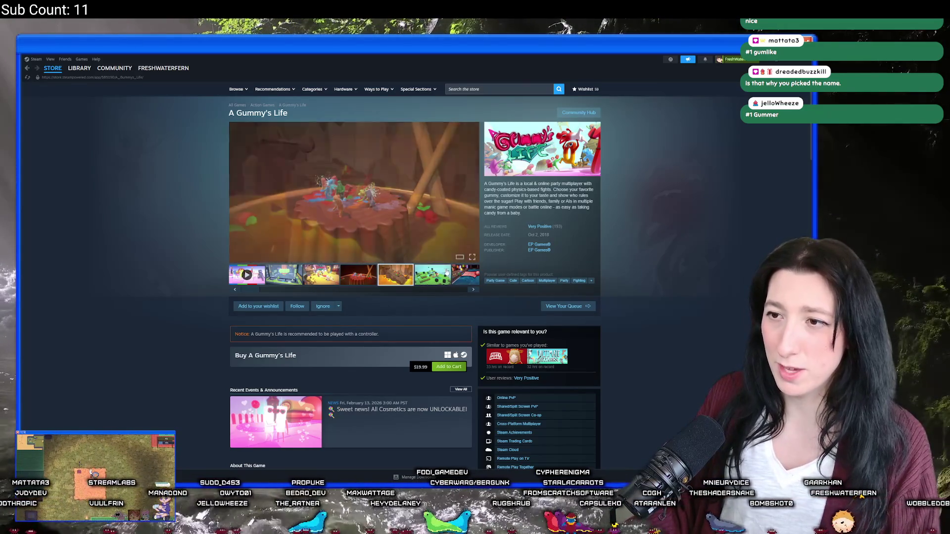
left_click(353, 192)
left_click(712, 278)
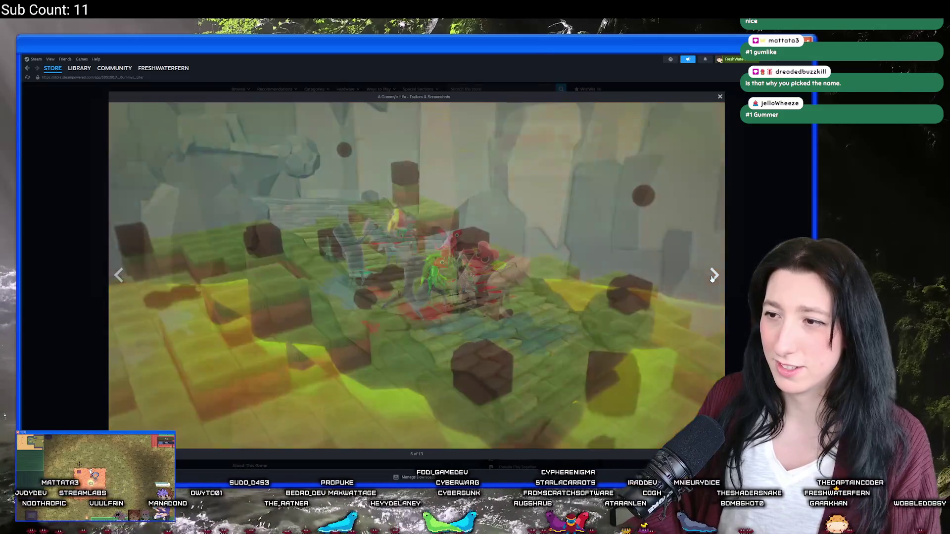
left_click(712, 278)
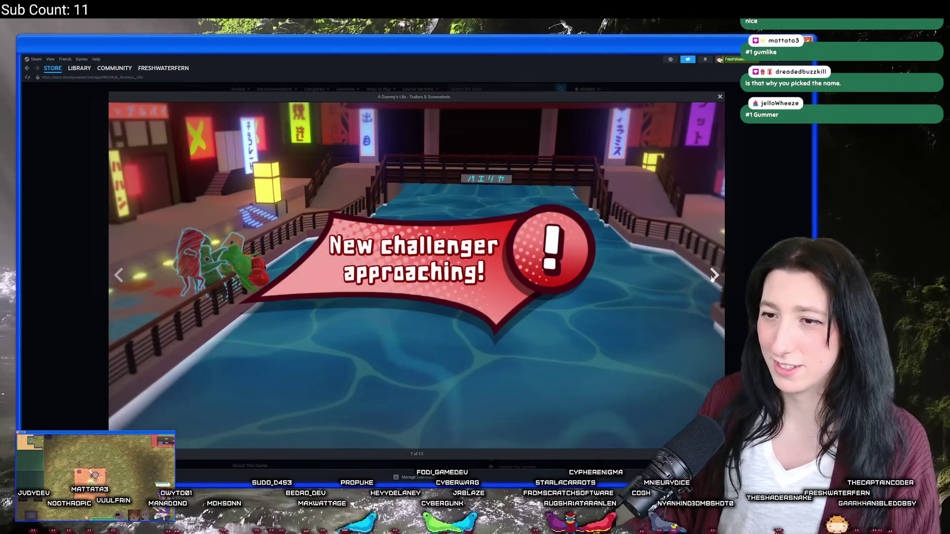
left_click(712, 278)
left_click(698, 275)
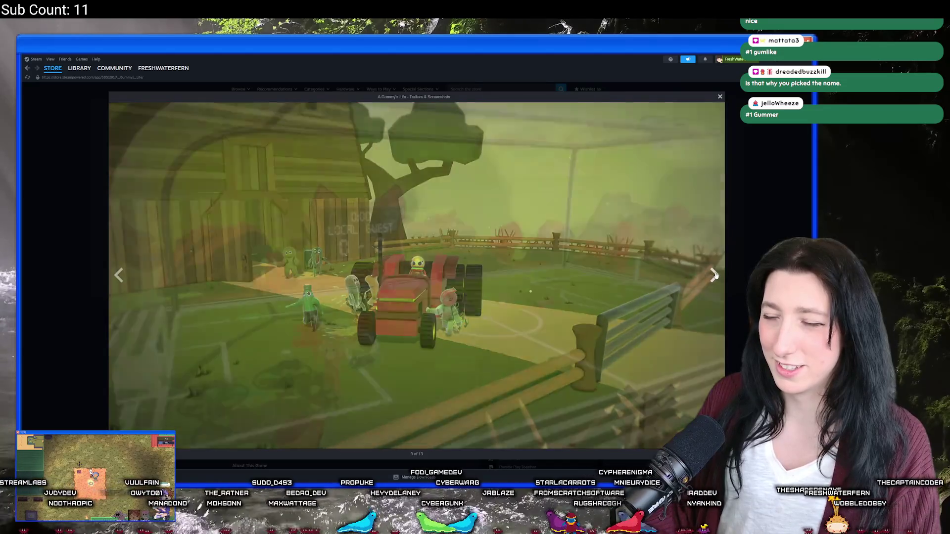
key("Escape")
key("alt+Tab")
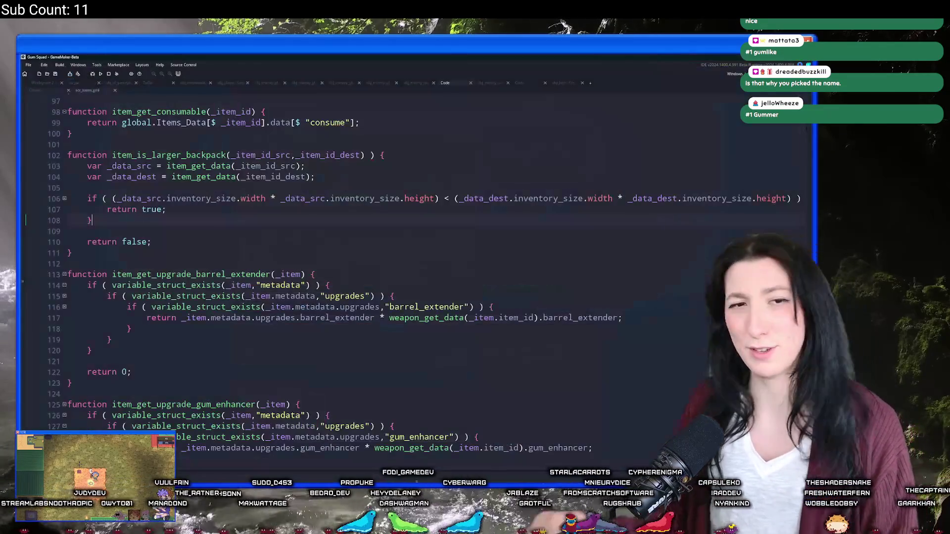
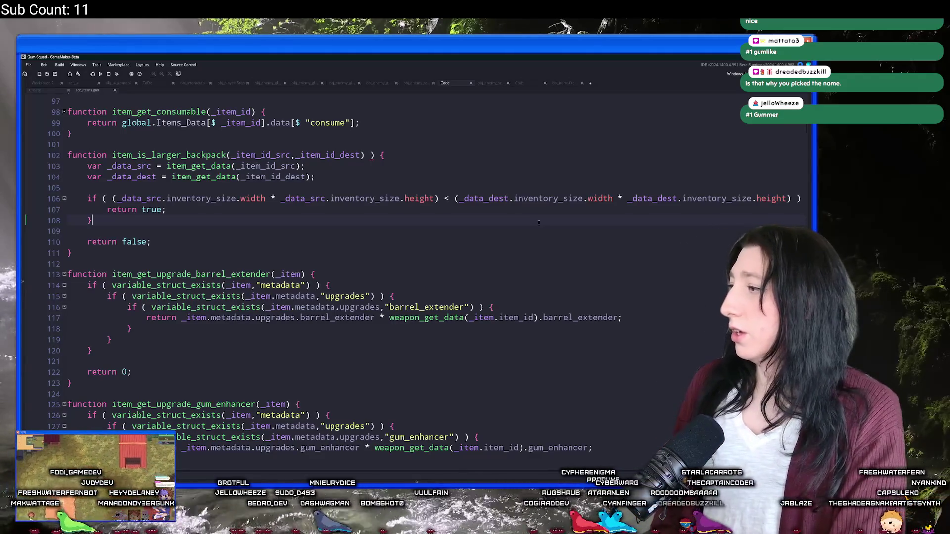
- Review the item_is_larger_backpack signature and the dead scientist's Create code, then return to the code workspace
scroll(539, 223, "up", 1)
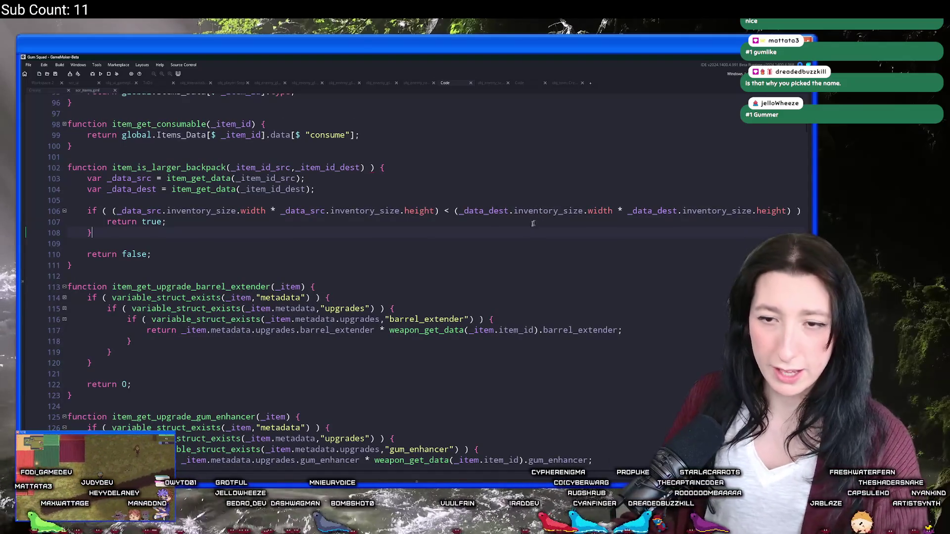
scroll(532, 223, "down", 1)
scroll(268, 199, "up", 3)
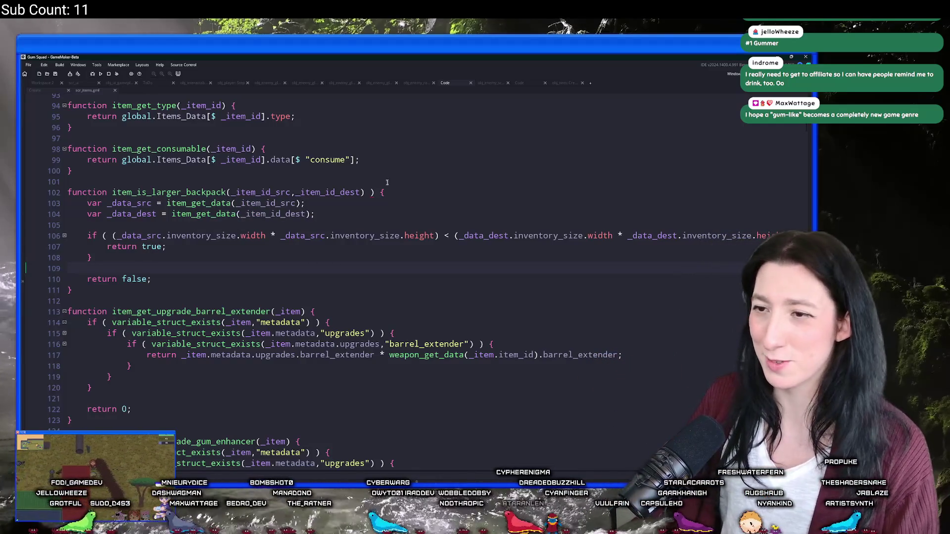
left_click(364, 192)
scroll(369, 198, "up", 2)
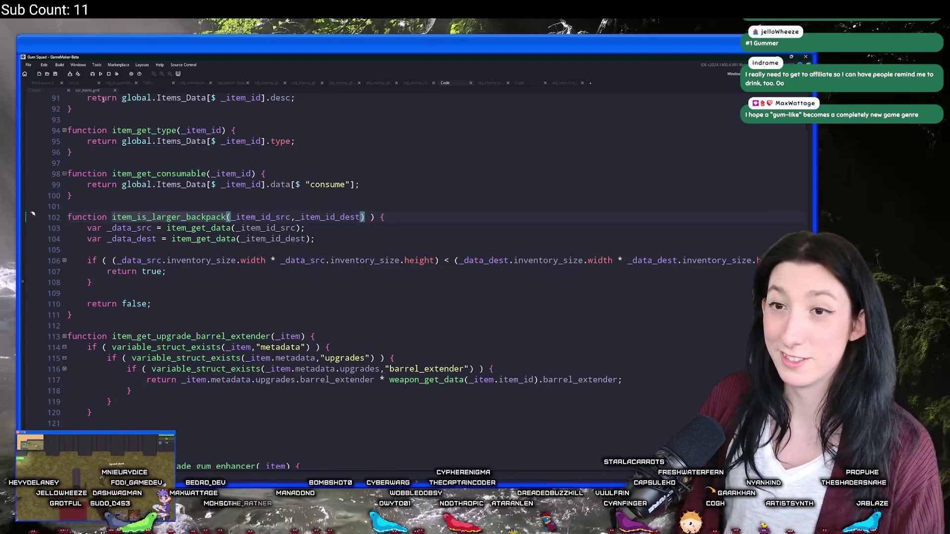
left_click(55, 91)
left_click(89, 91)
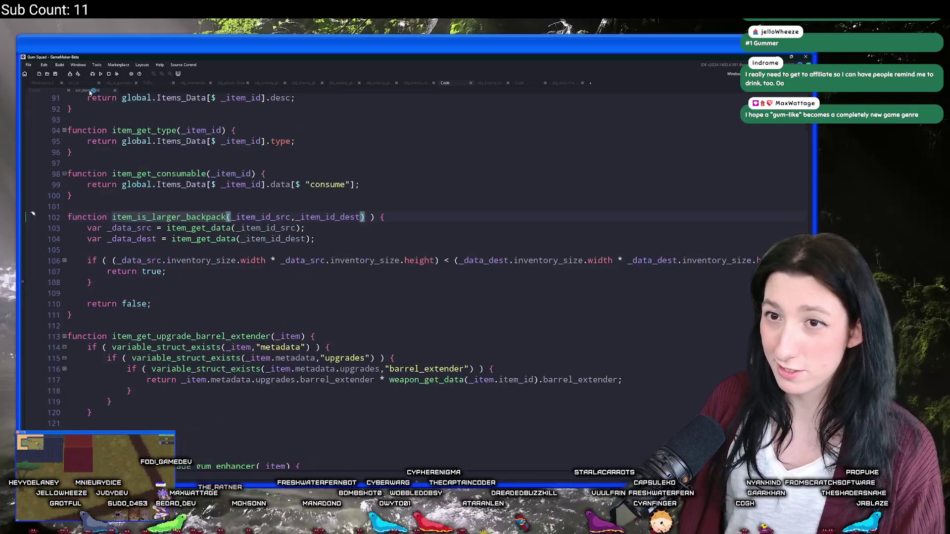
left_click(545, 84)
left_click(523, 82)
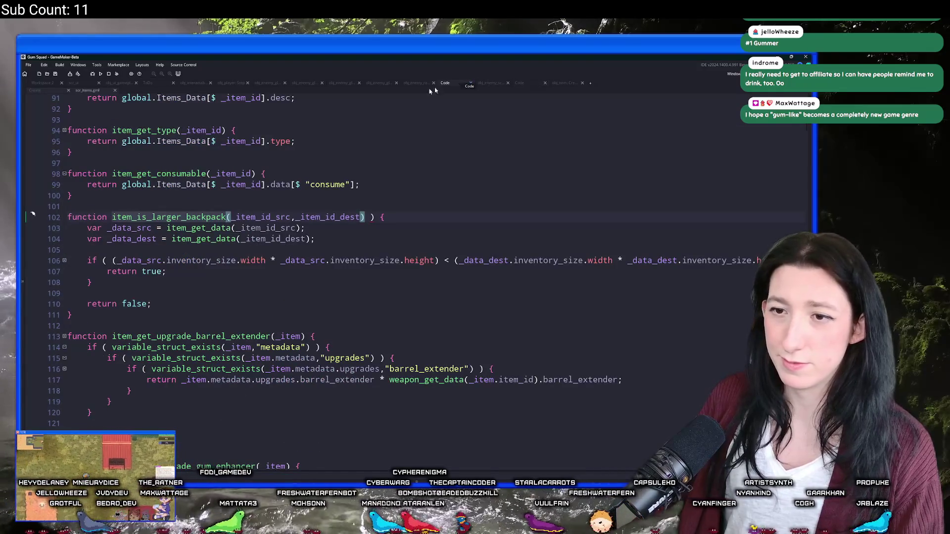
- Close the extra open script tabs, leaving scr_ui.gml open
middle_click(117, 85)
middle_click(118, 85)
middle_click(118, 85)
middle_click(118, 85)
middle_click(117, 86)
middle_click(117, 85)
middle_click(118, 85)
middle_click(117, 85)
middle_click(118, 83)
middle_click(118, 83)
middle_click(117, 83)
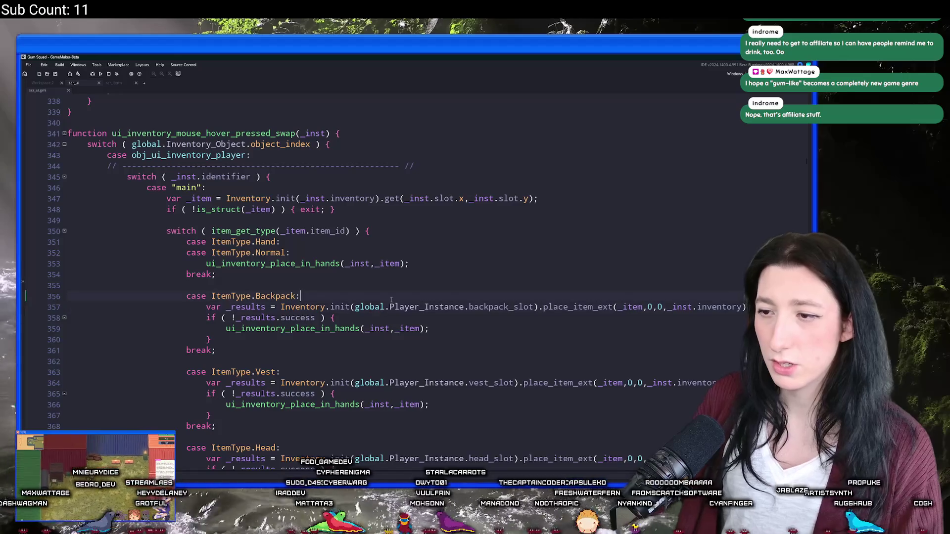
- Under case ItemType.Backpack, start an if on the pasted backpack slot lookup with .get(0,0)
key("Return")
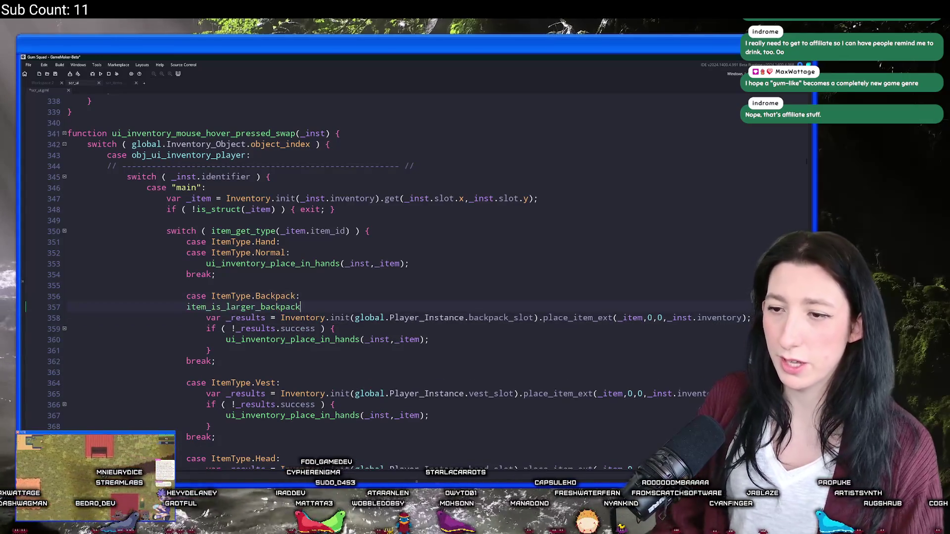
type("if (")
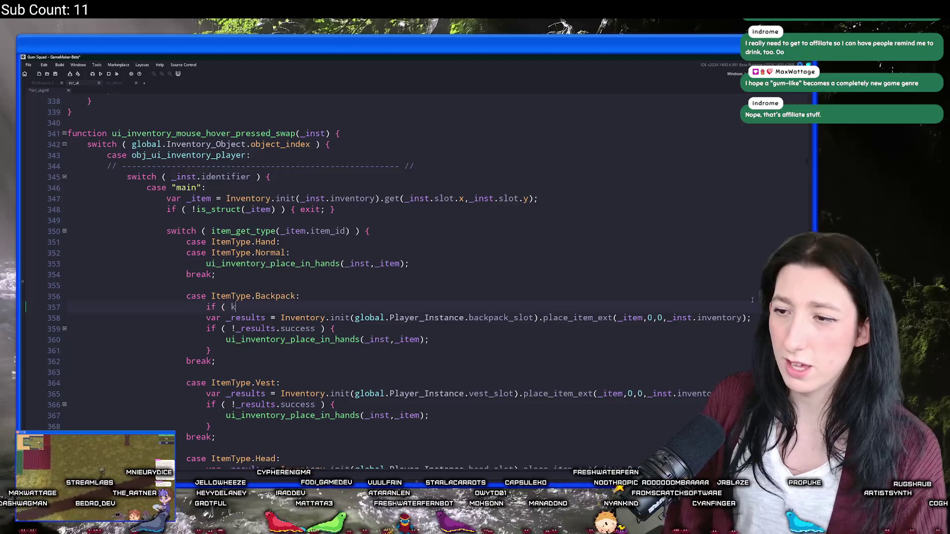
mouse_move(534, 318)
left_mouse_down()
mouse_move(246, 318)
mouse_move(280, 318)
left_mouse_up()
left_click(284, 305)
type("Inventory.init(global.Player_Instance.backpack_slot)")
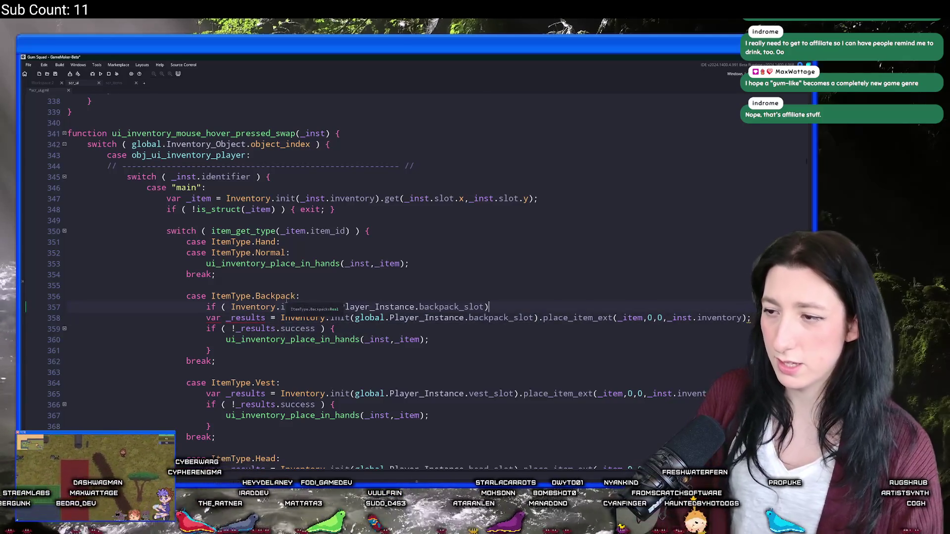
type(".get(0,0)")
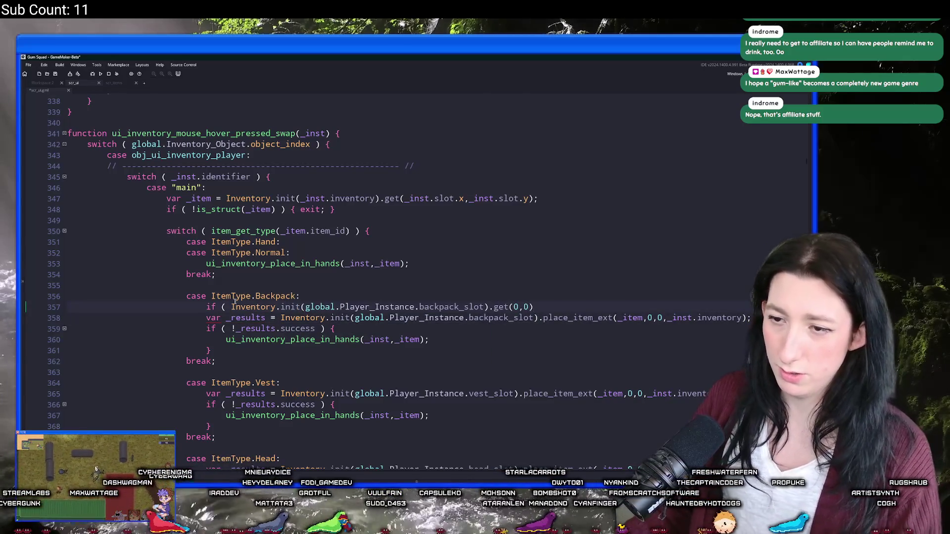
- Add a blank line above the new check and cut the unfinished if line
key("Home")
key("Return")
key("Up")
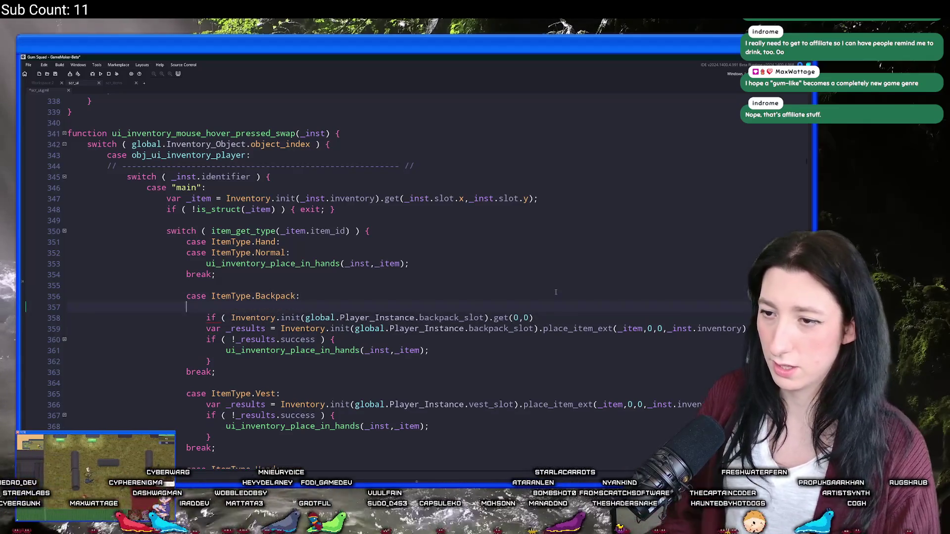
key("BackSpace")
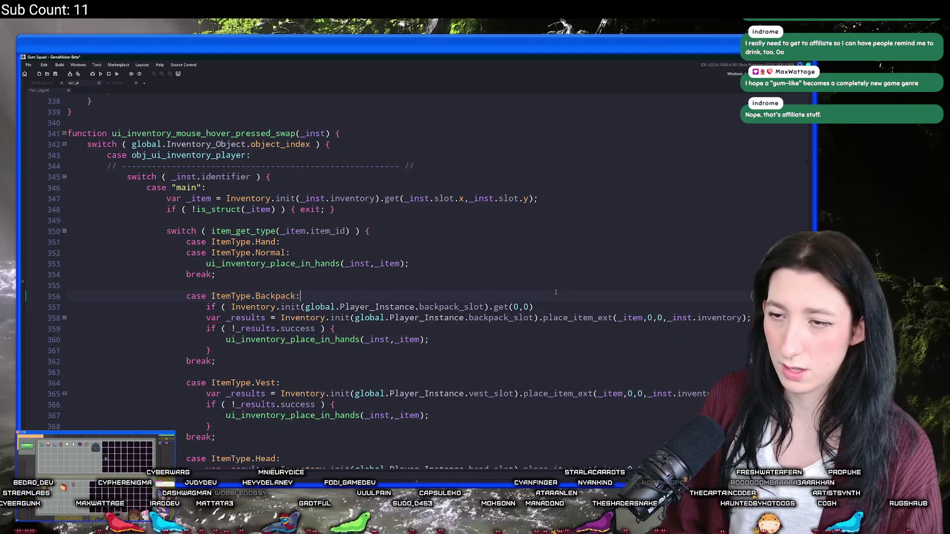
key("Down")
key("Home")
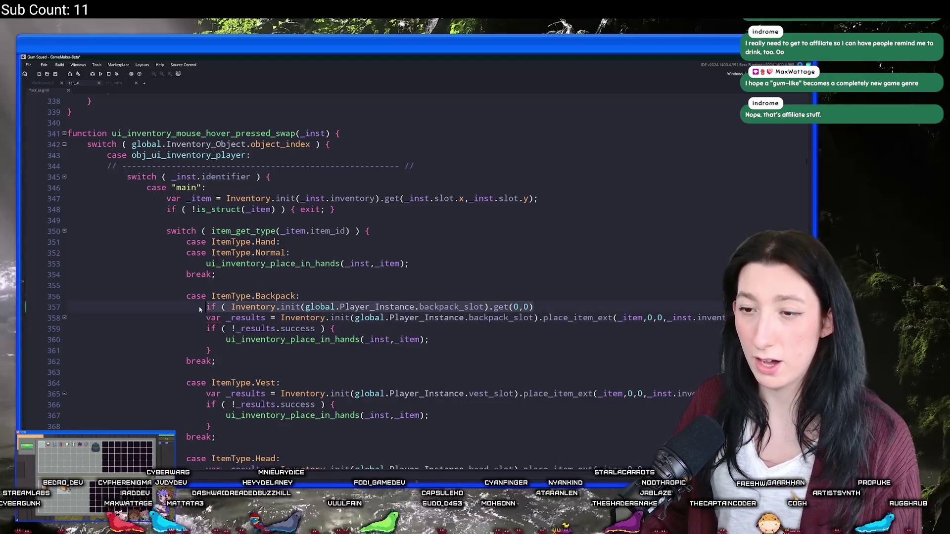
key("End")
key("shift+Up")
key("Delete")
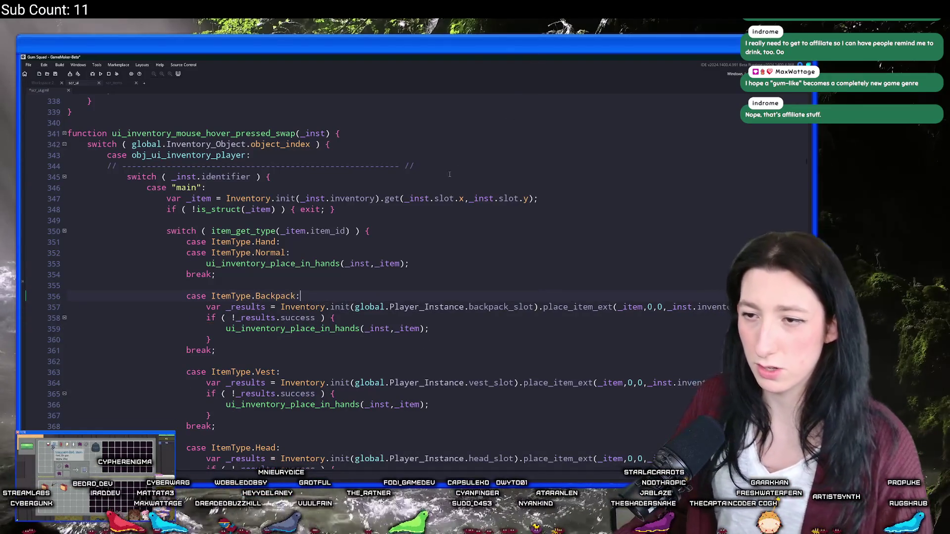
- Paste the backpack slot check back and open an empty line under the Backpack case
scroll(333, 213, "down", 1)
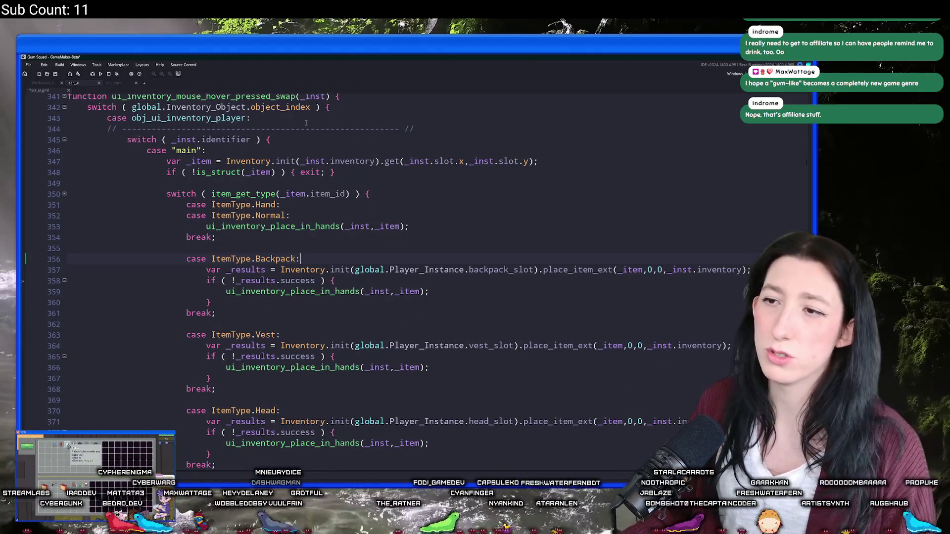
scroll(248, 238, "down", 1)
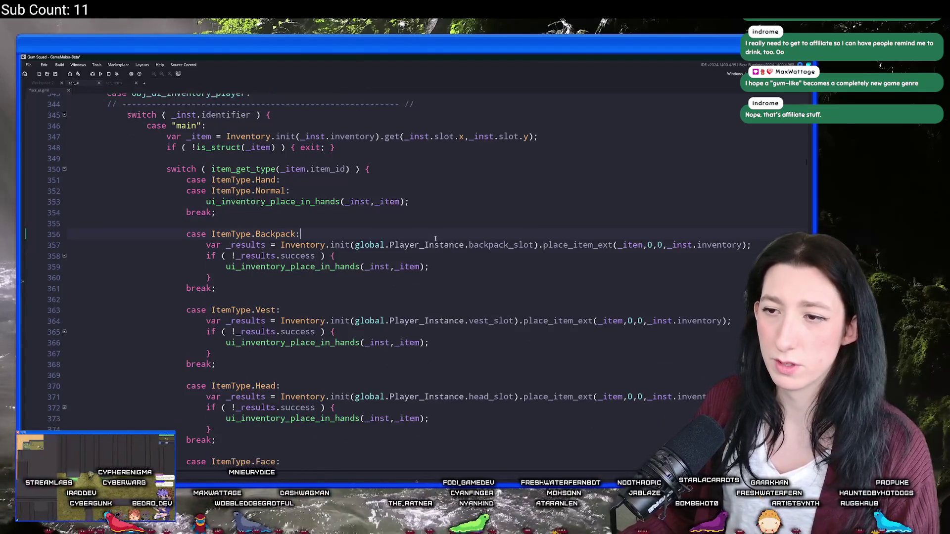
scroll(208, 223, "up", 1)
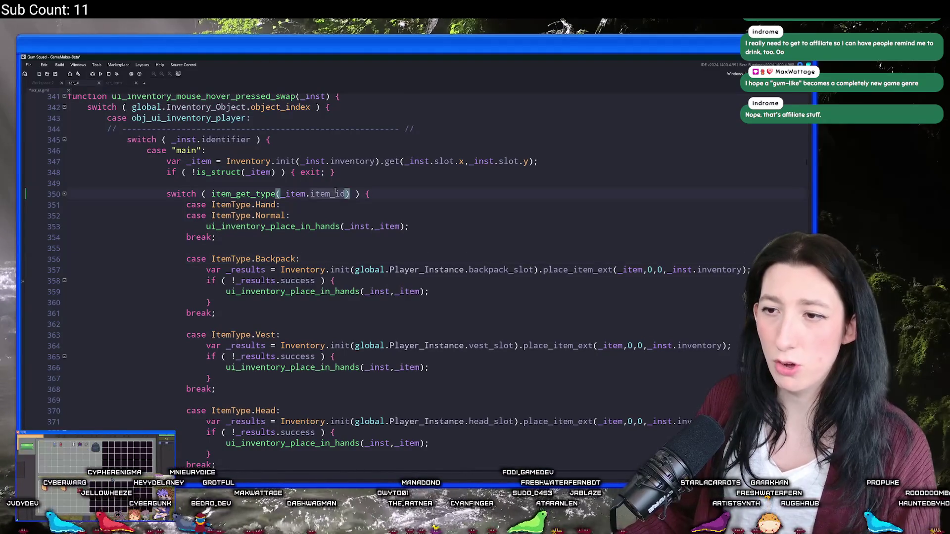
type("if ( Inventory.init(global.Player_Instance.backpack_slot).get(0,0)")
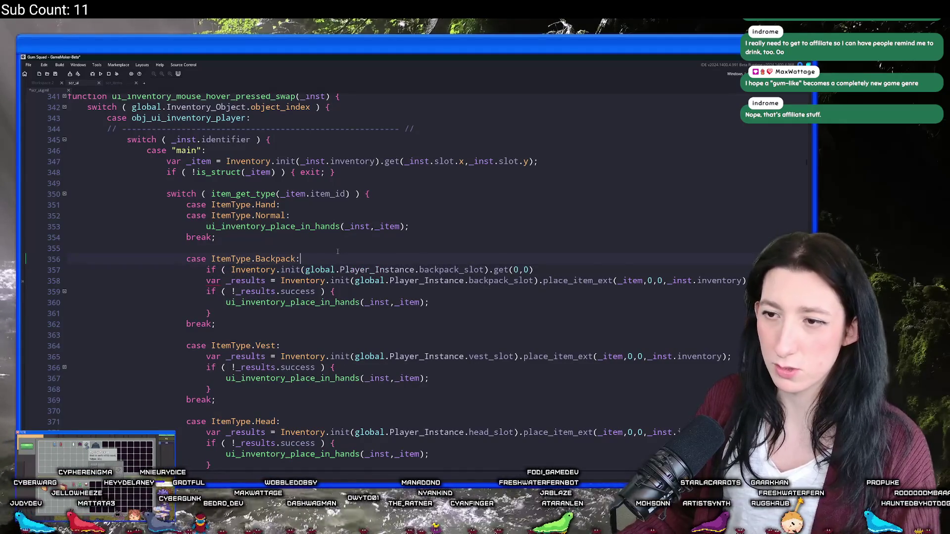
key("Return")
key("BackSpace")
type("3")
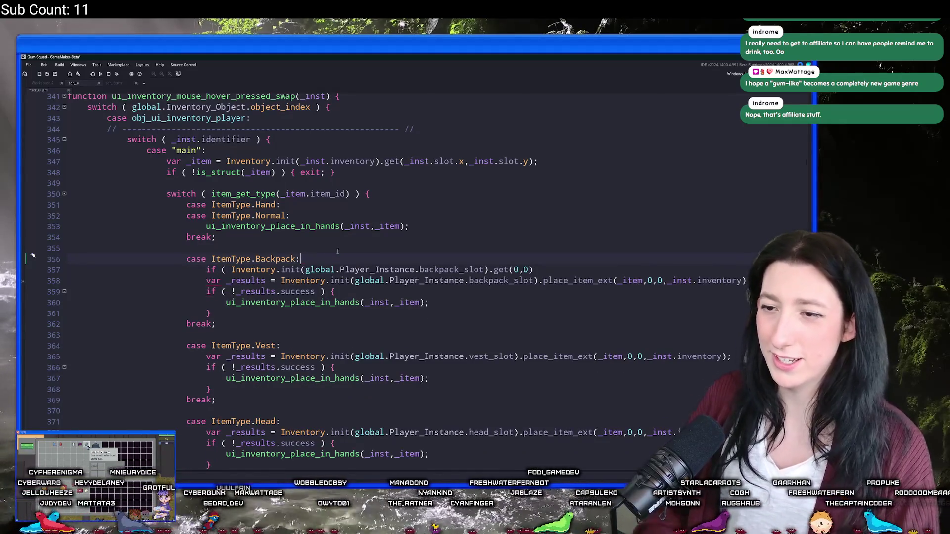
key("Return")
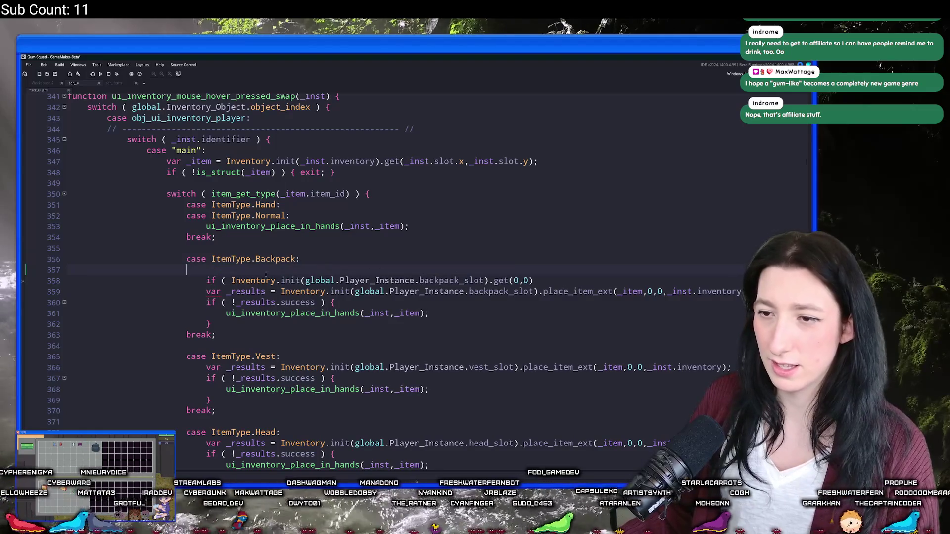
- Assign the backpack slot lookup to var _backpack_item, removing the stray if (
key("Tab")
type("var _backpack_item")
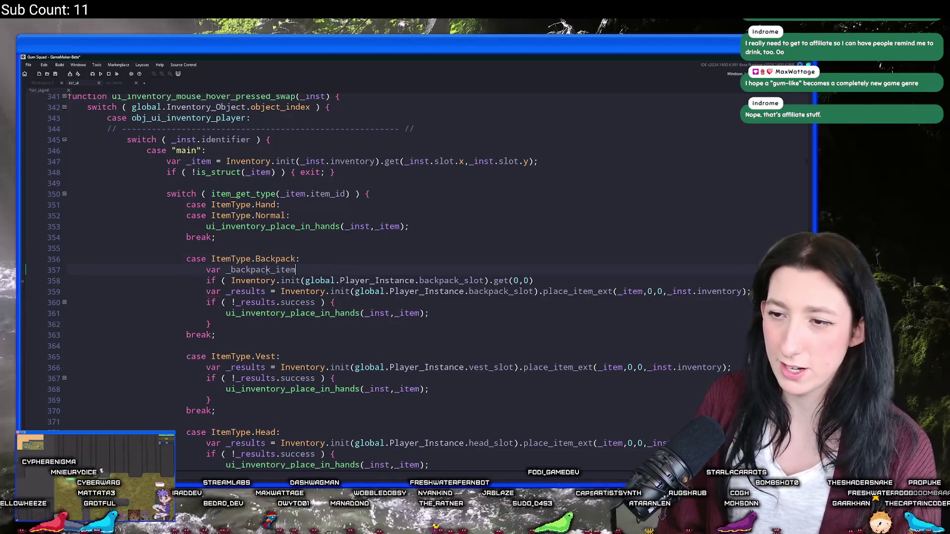
type(" =")
type("if ( Inventory.init(global.Player_Instance.backpack_slot).get(0,0)")
type(";")
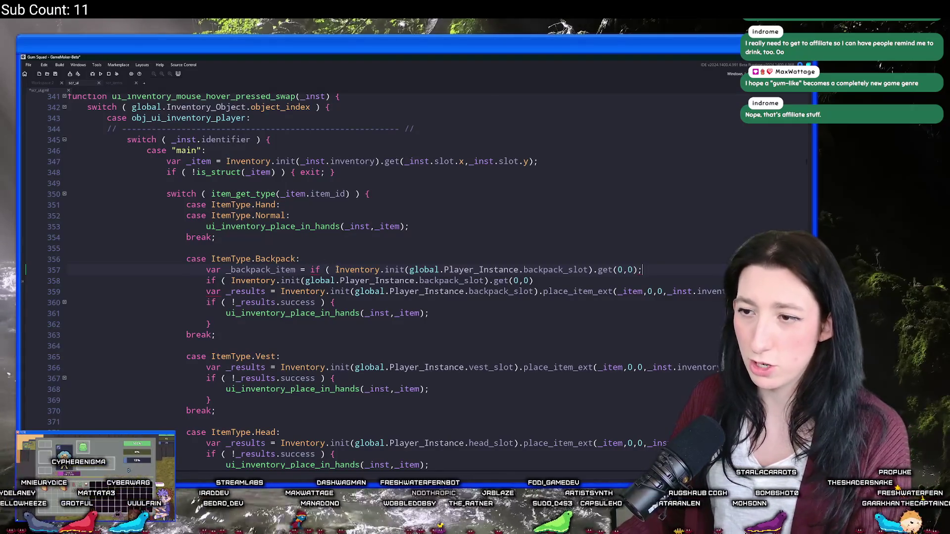
left_click_drag(336, 270, 310, 270)
key("BackSpace")
- Add if ( is_struct(_backpack_item) ) { and delete the redundant old if line
left_click(577, 280)
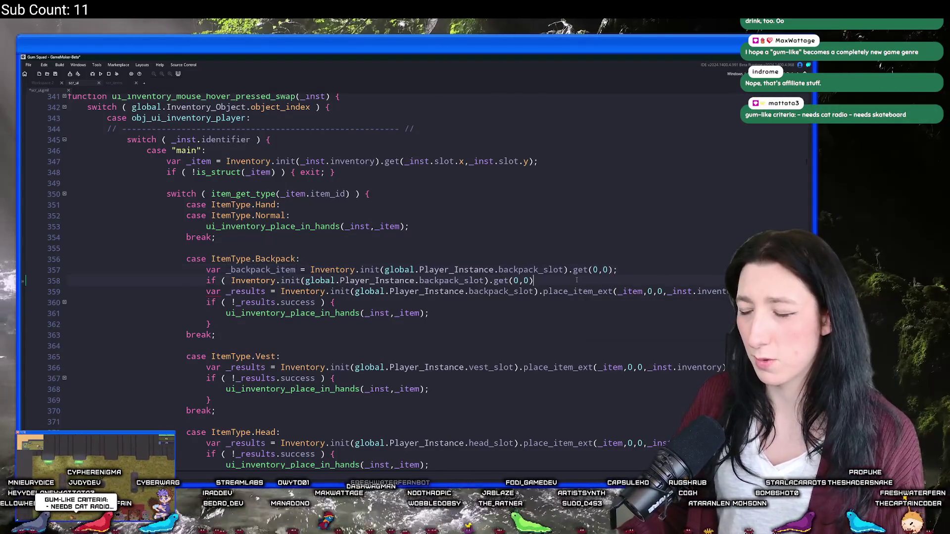
left_click(629, 270)
key("Return")
type("if ( is_struct(_backpack_item) )")
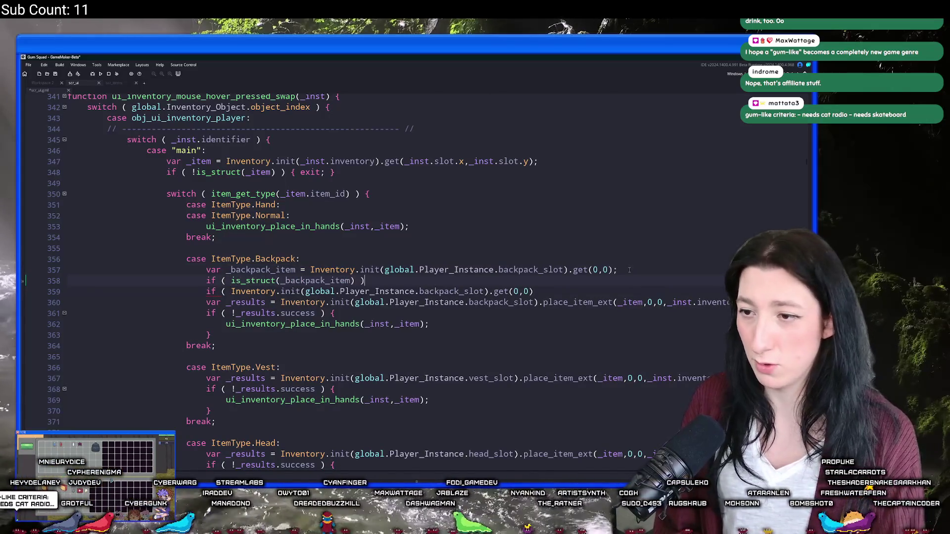
type(" {")
mouse_move(611, 292)
left_mouse_down()
mouse_move(386, 292)
mouse_move(553, 303)
left_mouse_up()
left_click(254, 287)
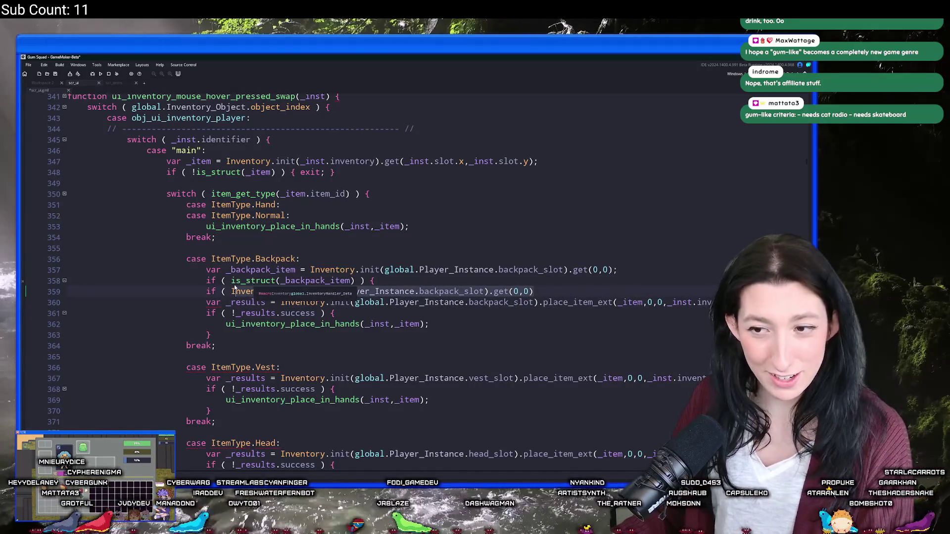
left_click(554, 289)
left_click_drag(554, 289, 375, 280)
key("BackSpace")
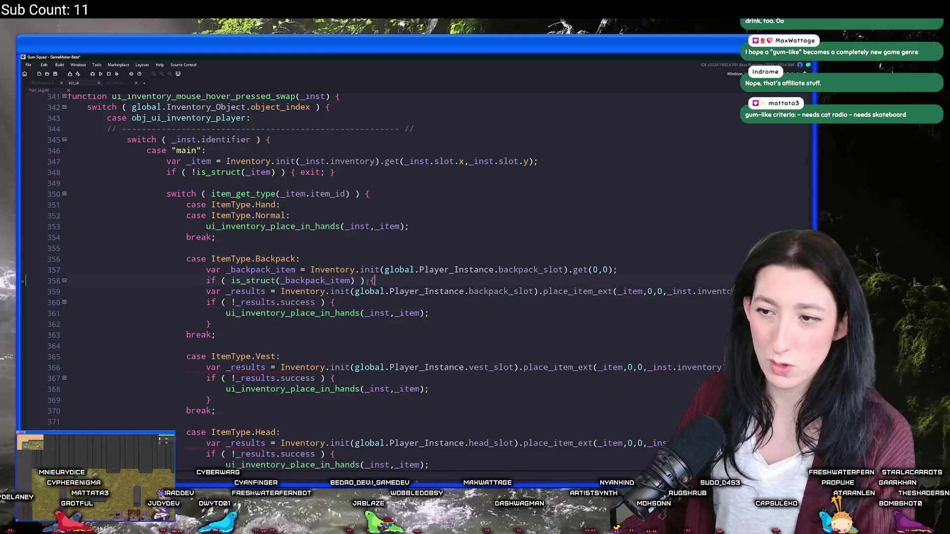
- Append && _item.item_id to the condition and check where _item is declared
type("&& k")
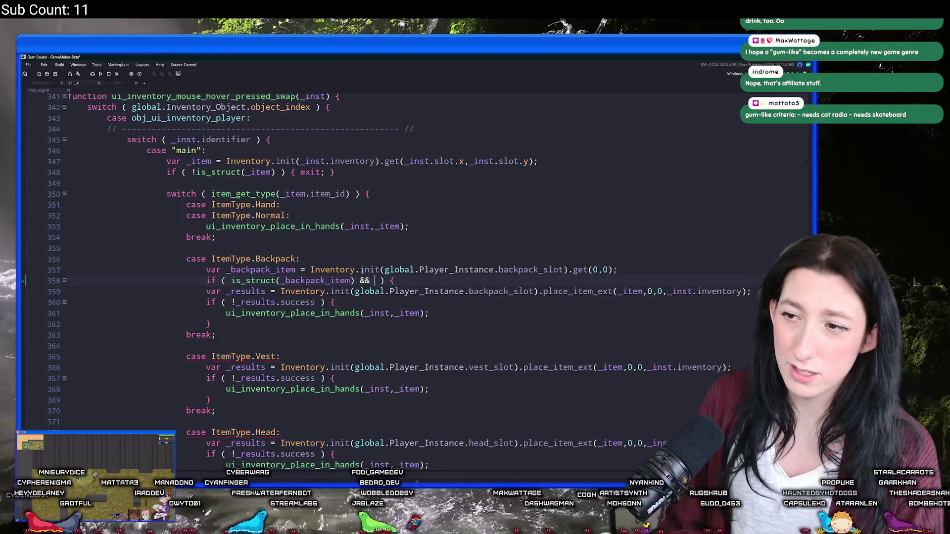
key("BackSpace")
type("_")
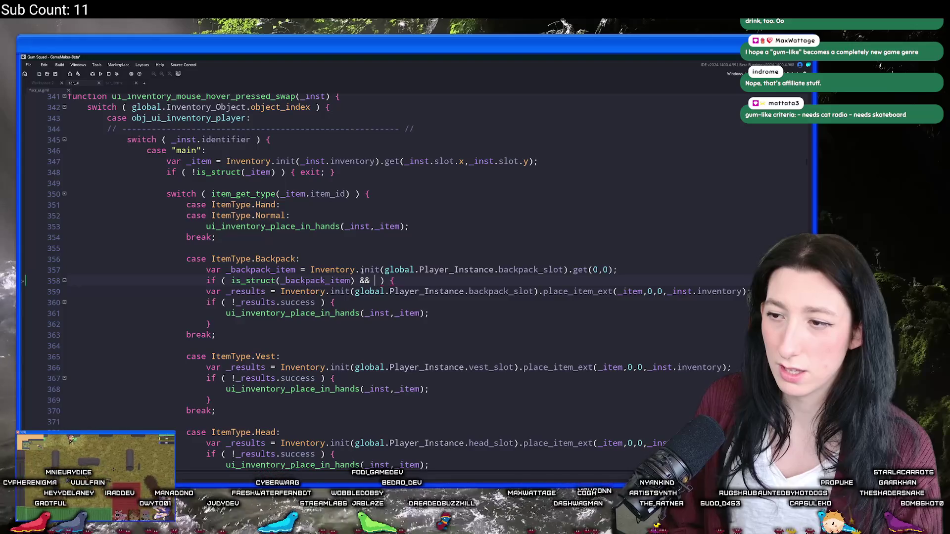
type("item.item_")
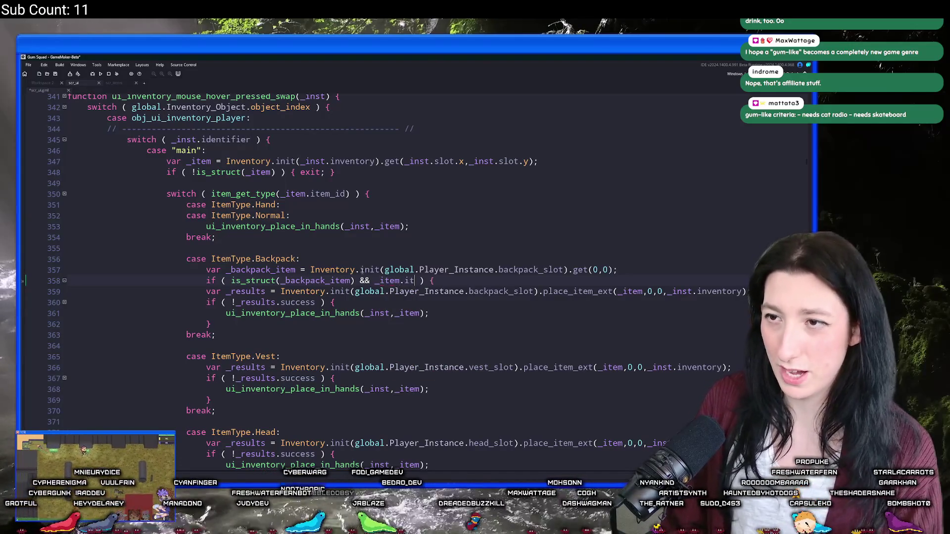
type("id")
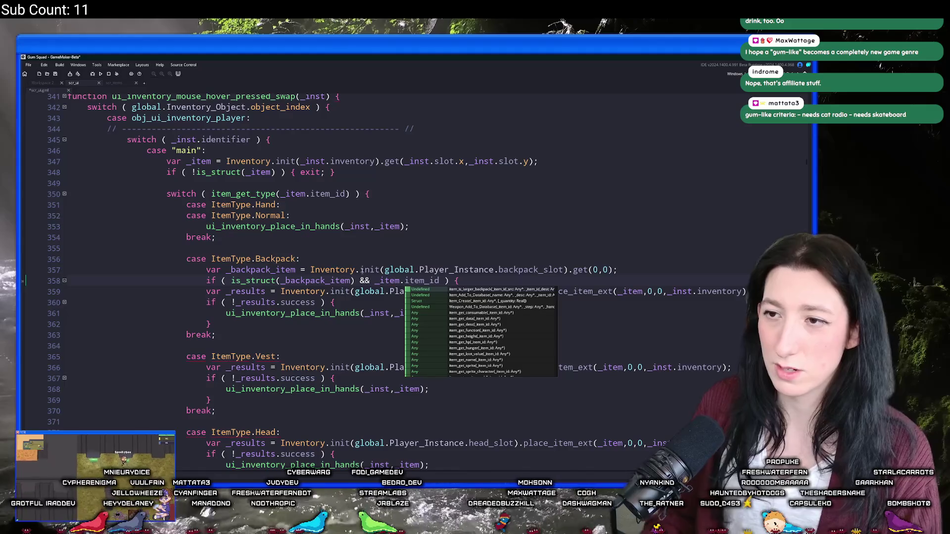
left_click(410, 162)
scroll(508, 165, "up", 1)
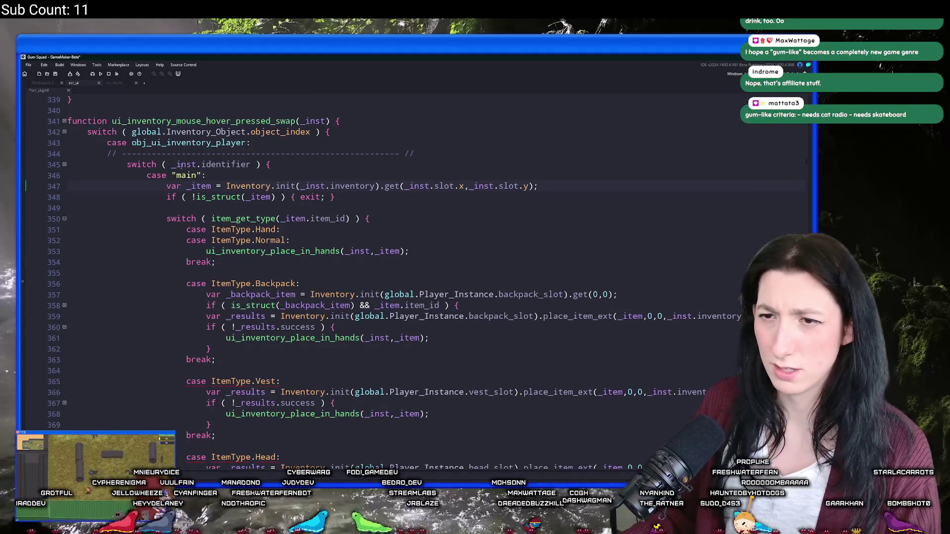
left_click(211, 186)
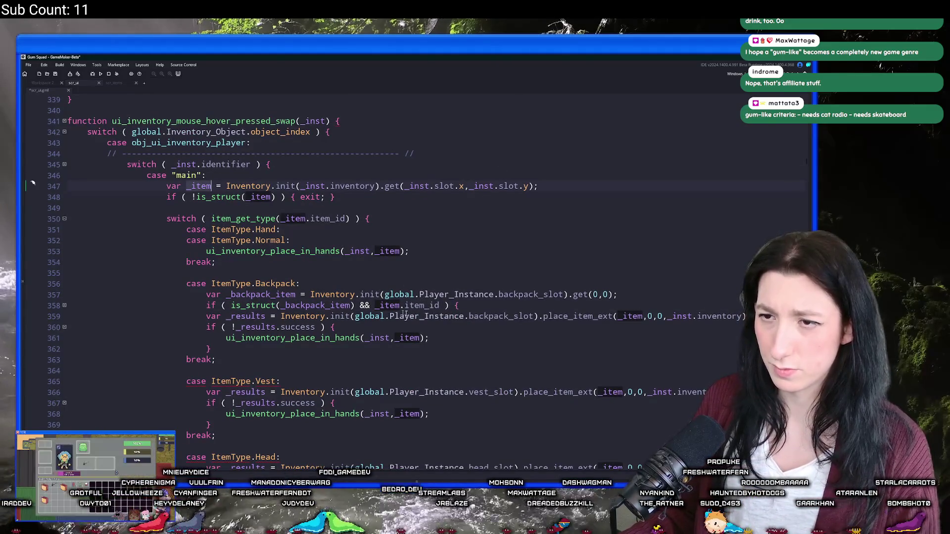
- Wrap _item.item_id in item_get_type() and compare it to ItemType.Backpack
left_click(374, 306)
type("item_get_type(")
left_click(510, 306)
type(") == B")
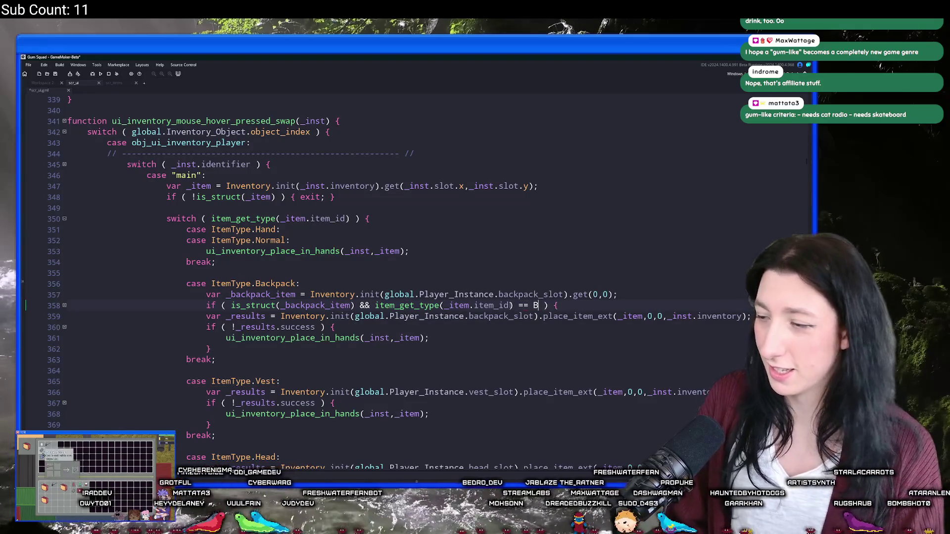
key("BackSpace")
type("Item")
key("Tab")
type(".Ba")
key("Tab")
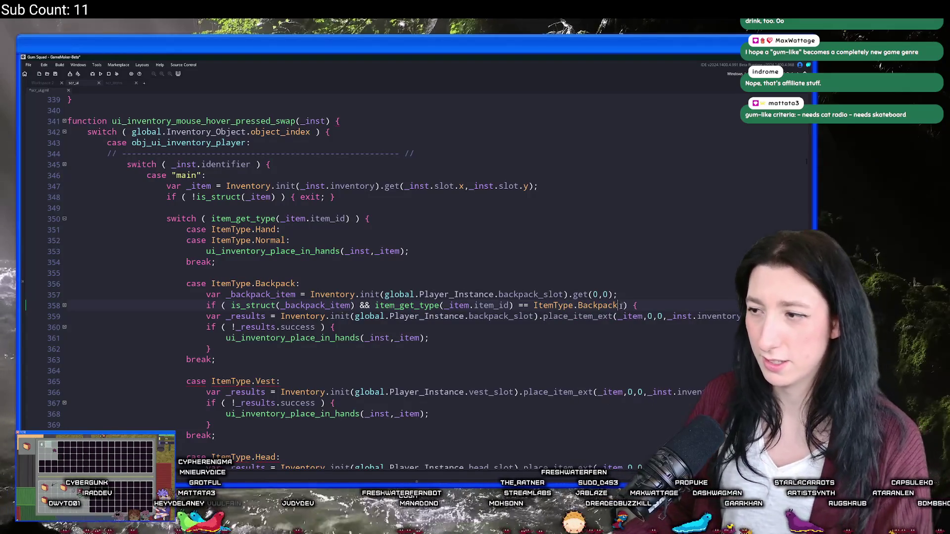
- Close the empty block with a brace and add a blank line after it
key("Return")
key("Return")
type("} else")
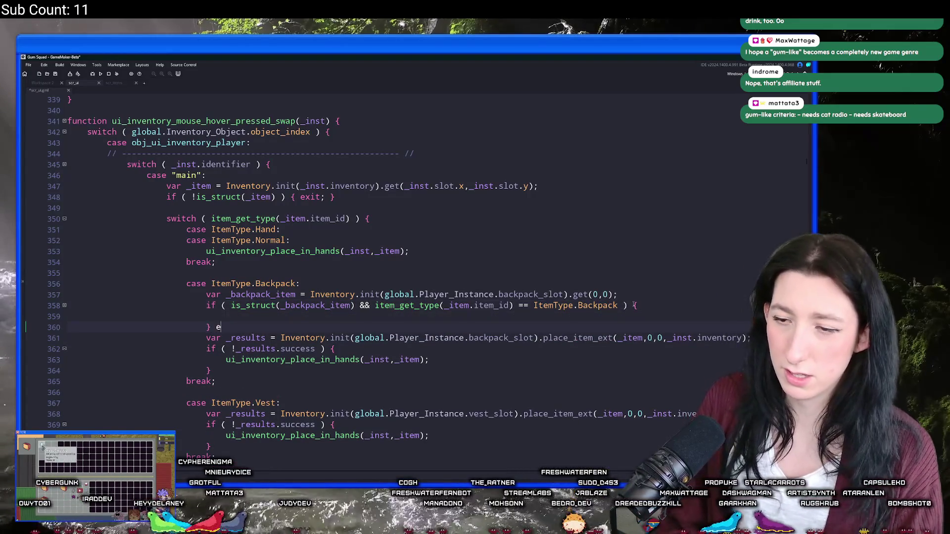
key("BackSpace")
key("BackSpace")
key("BackSpace")
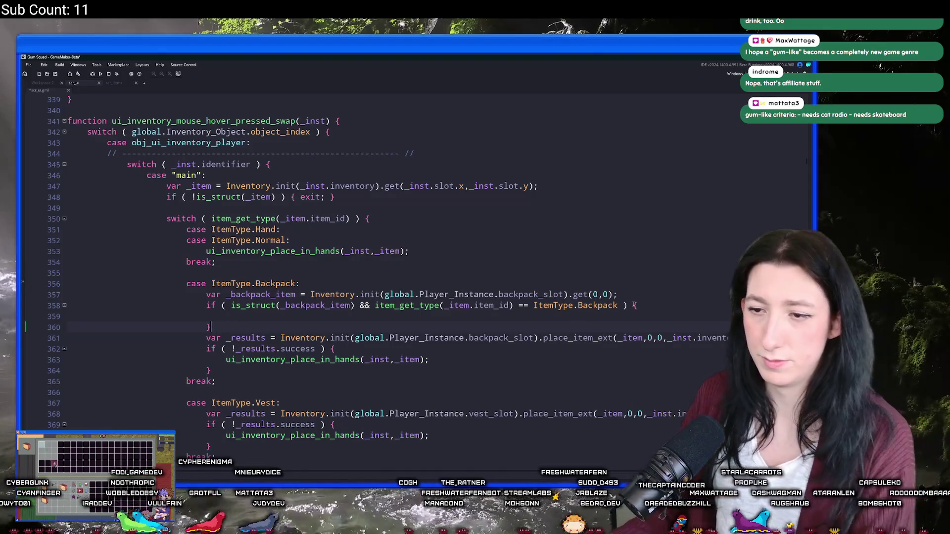
key("Return")
scroll(266, 300, "down", 2)
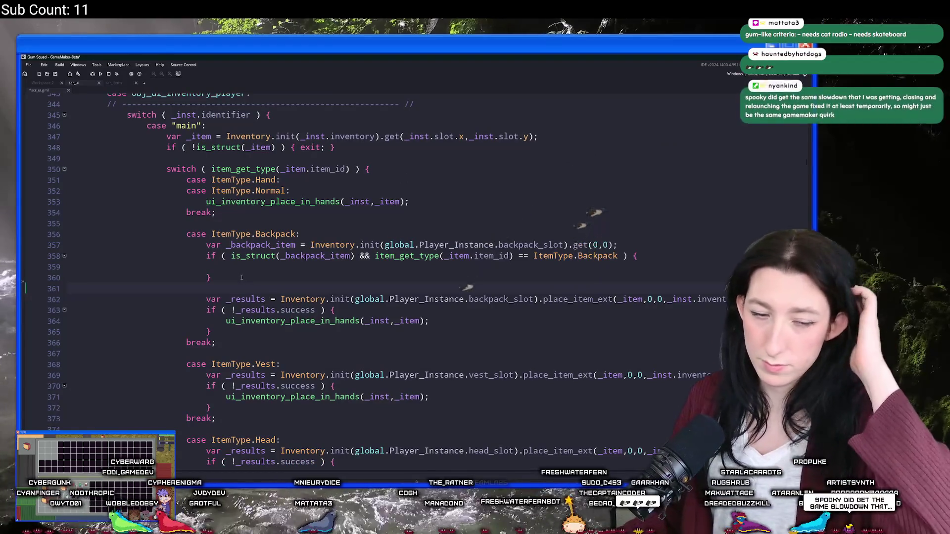
scroll(242, 277, "up", 1)
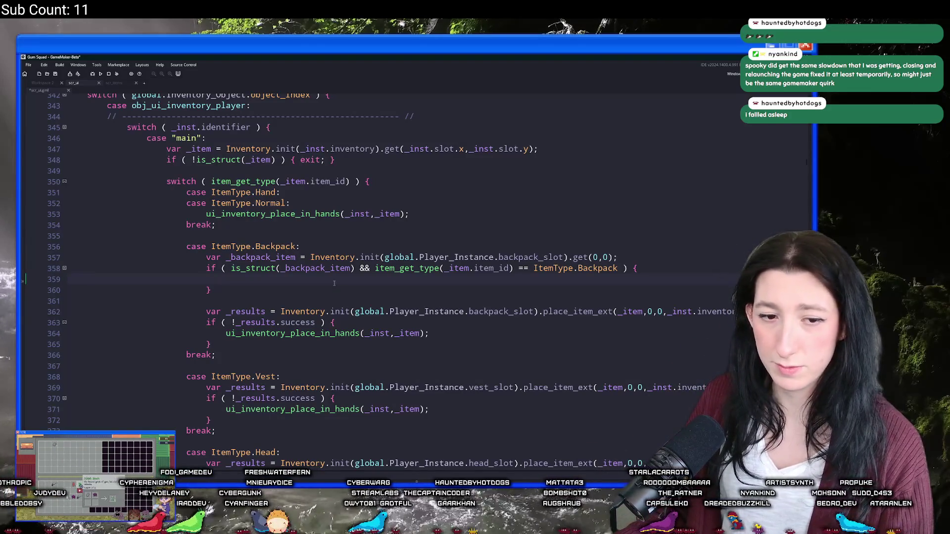
key("alt+Tab")
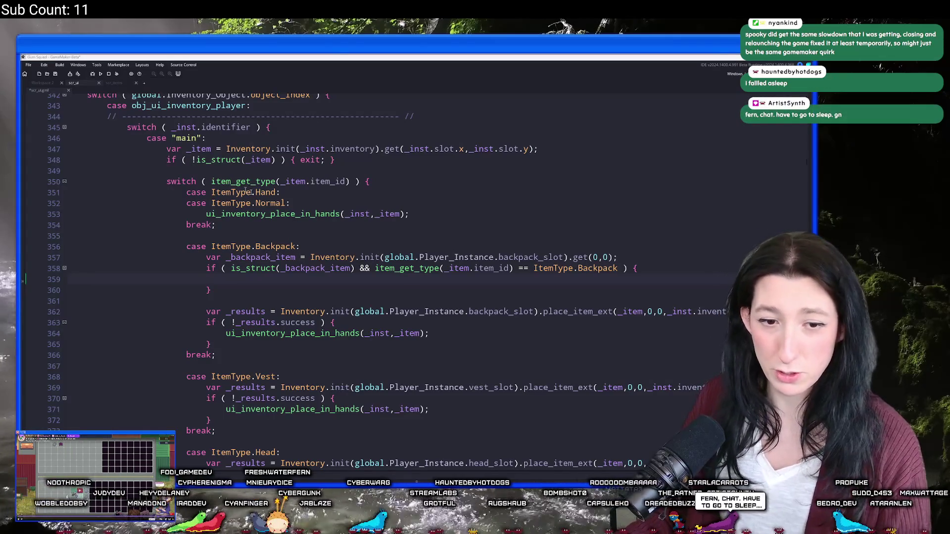
key("alt+Tab")
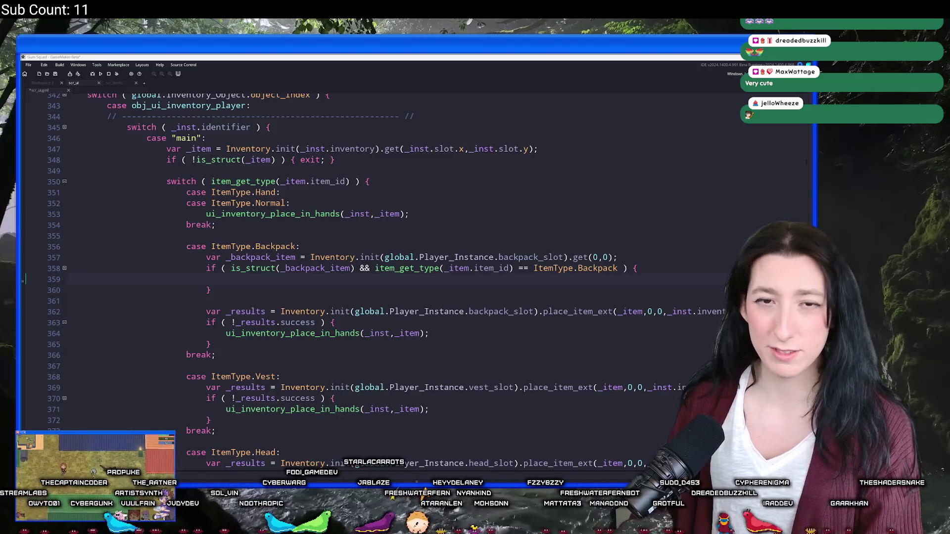
left_click(415, 268)
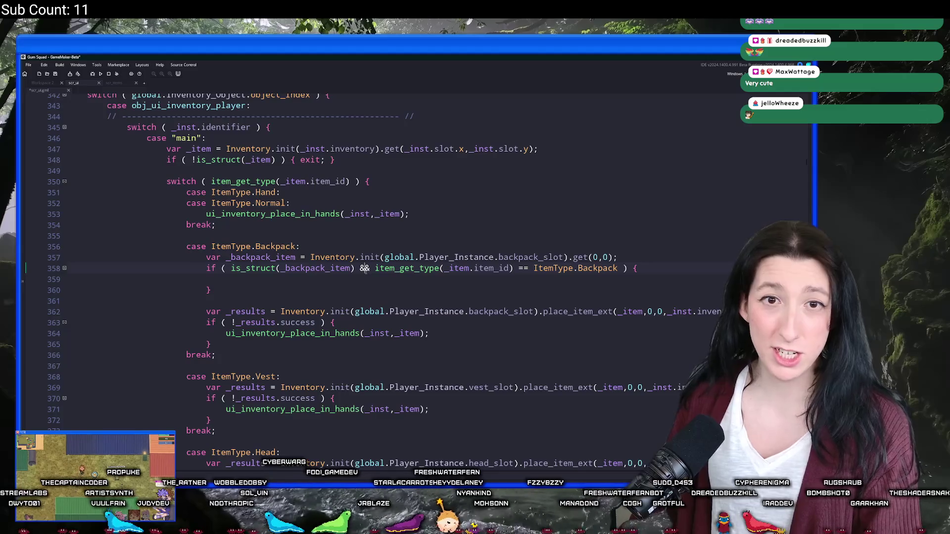
left_click(390, 280)
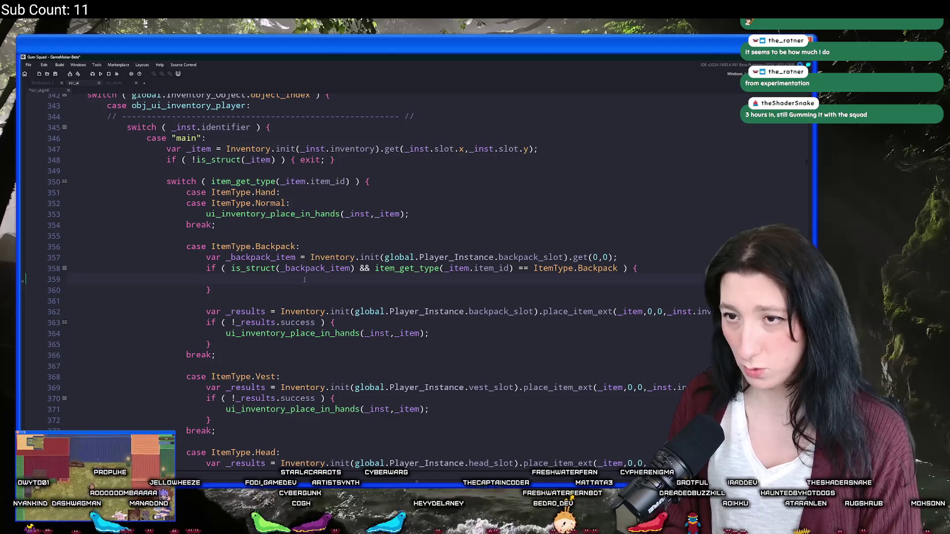
scroll(316, 297, "up", 3)
scroll(337, 329, "down", 2)
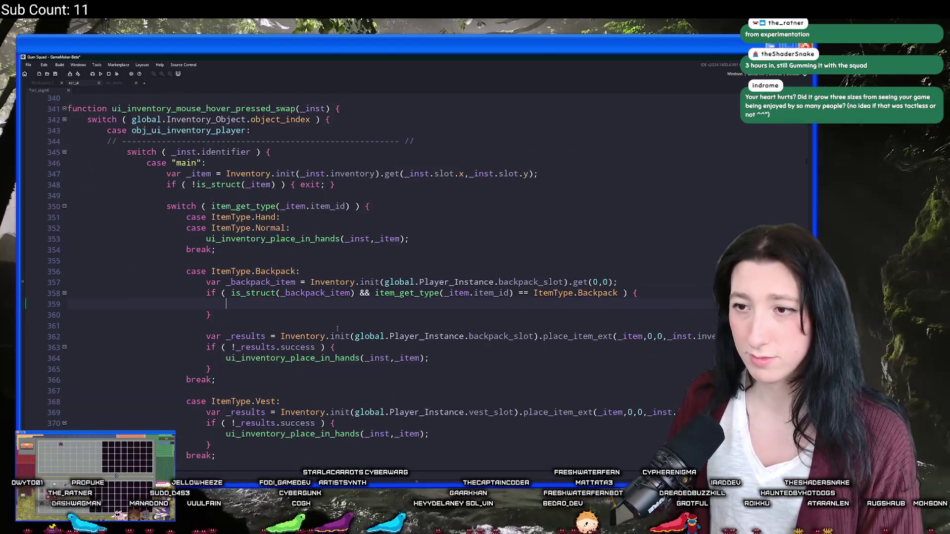
left_click(342, 304)
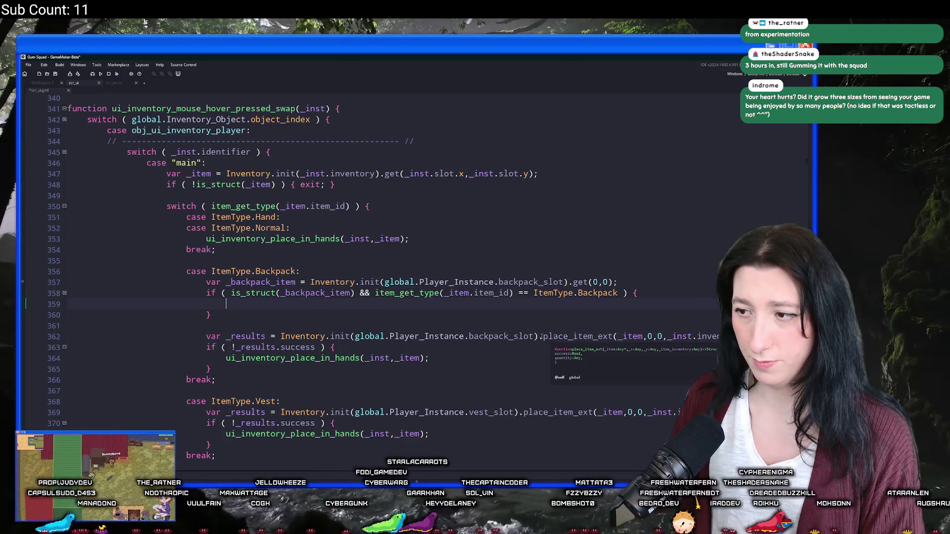
left_click_drag(539, 337, 281, 337)
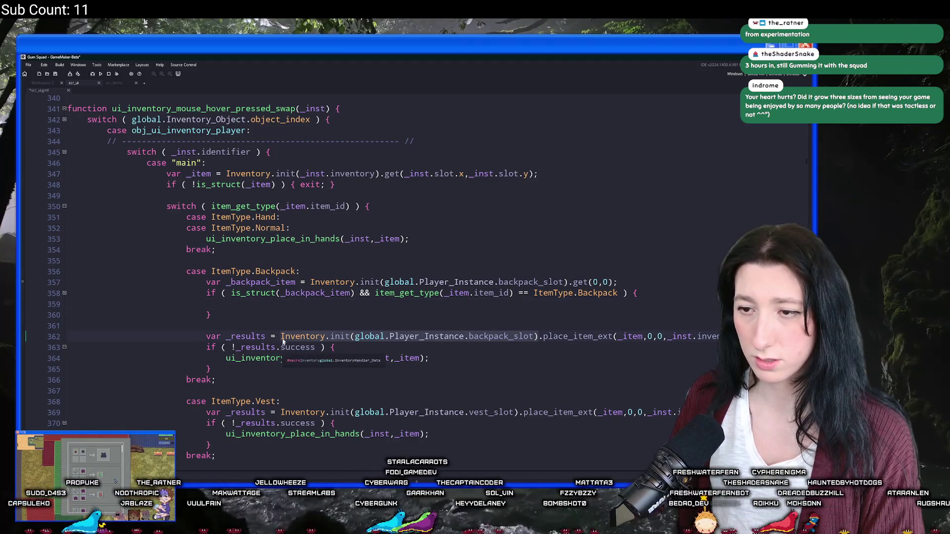
left_click(287, 304)
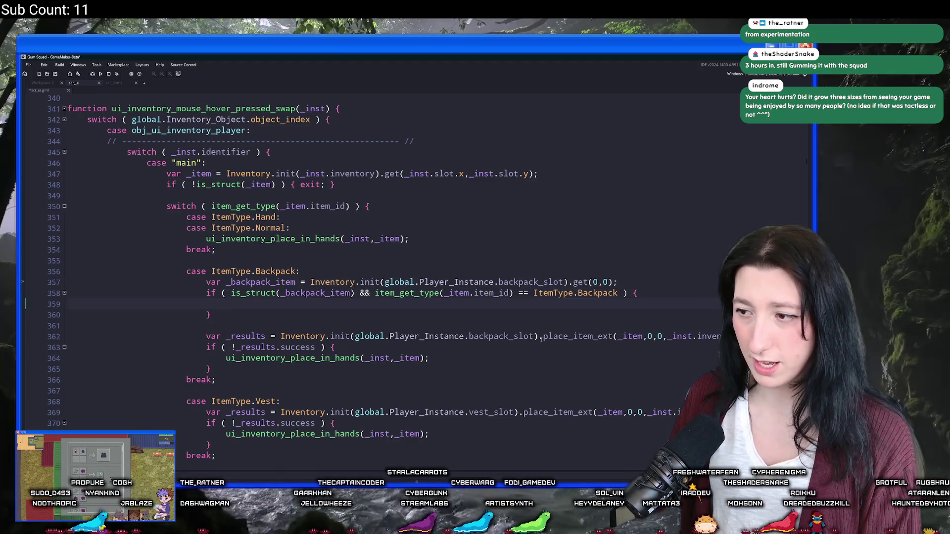
mouse_move(541, 339)
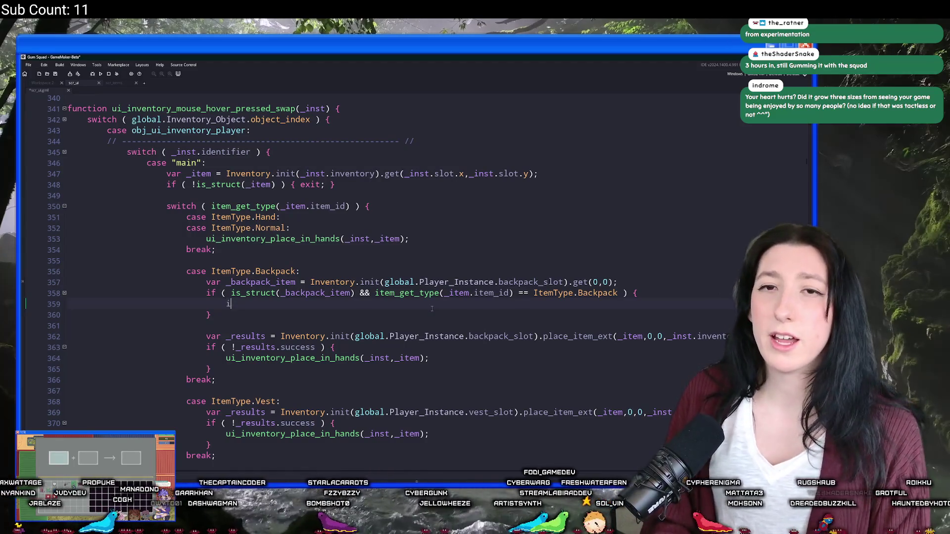
- Write if ( item_is_larger_backpack(_backpack_item.item_id,_item.item_id) ) { on line 359
type("tem_get_b")
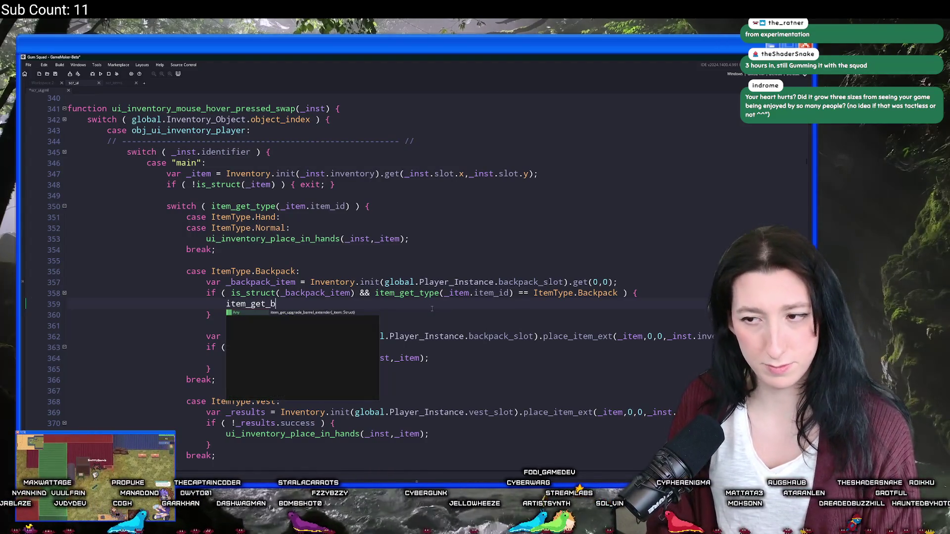
type("ac")
key("BackSpace")
key("BackSpace")
key("BackSpace")
type("b")
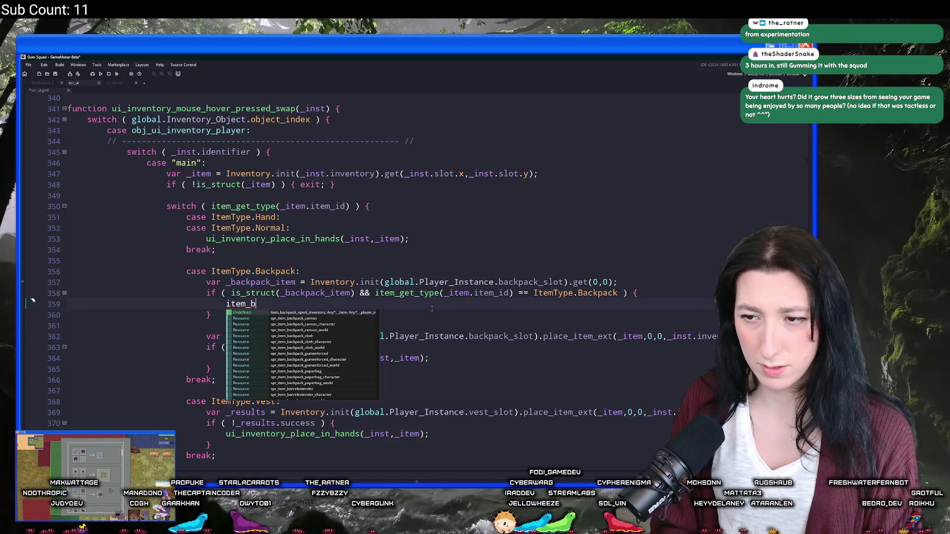
type("ac")
key("BackSpace")
key("BackSpace")
key("BackSpace")
type("is")
key("Return")
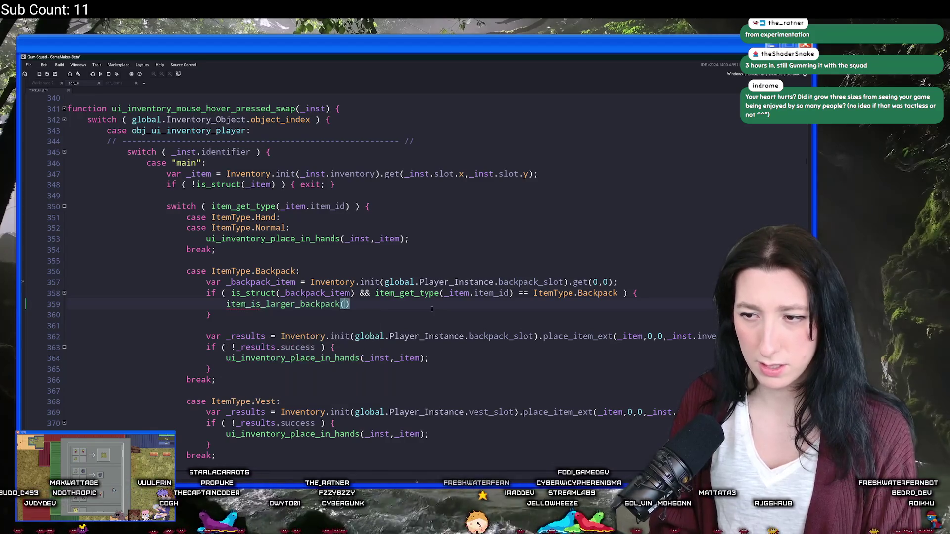
type("_backpack_item.item_id,")
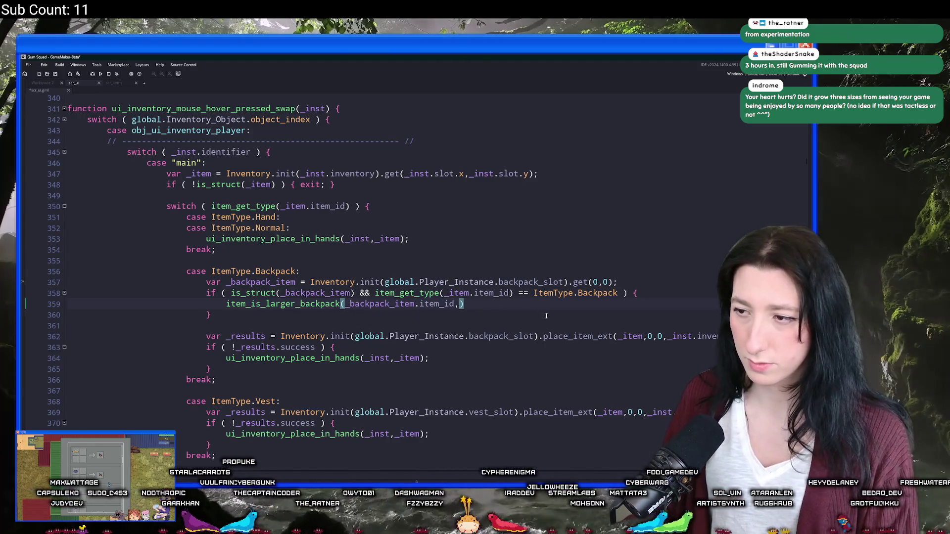
type("_item.item_id")
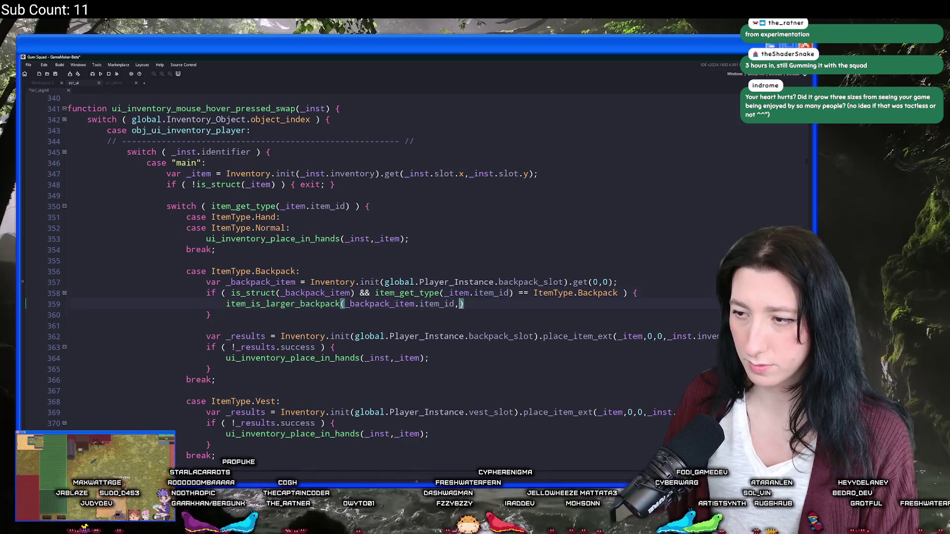
key("End")
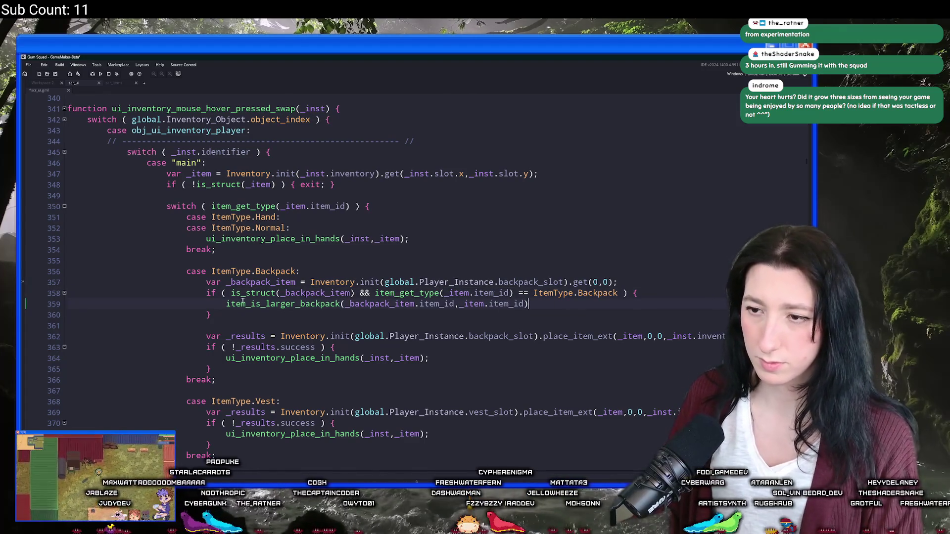
type("if (")
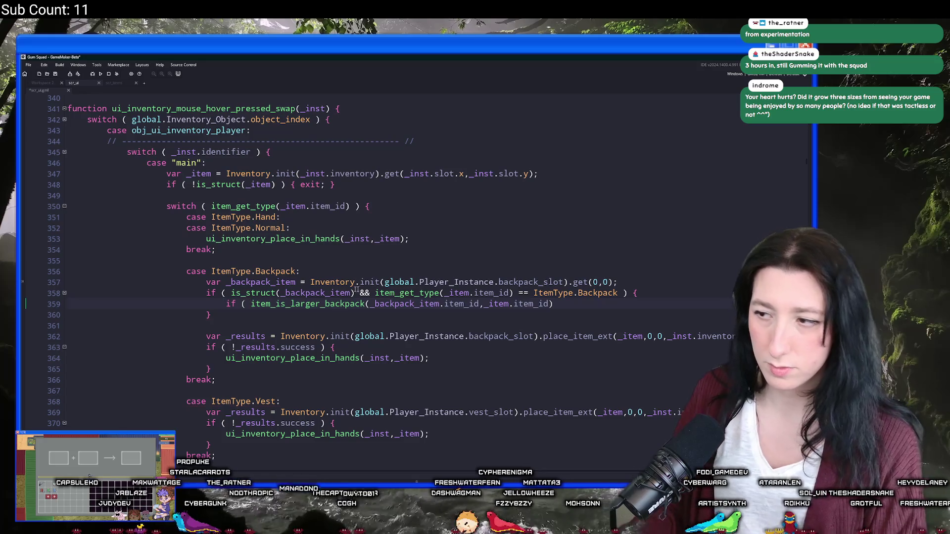
key("End")
type(") {")
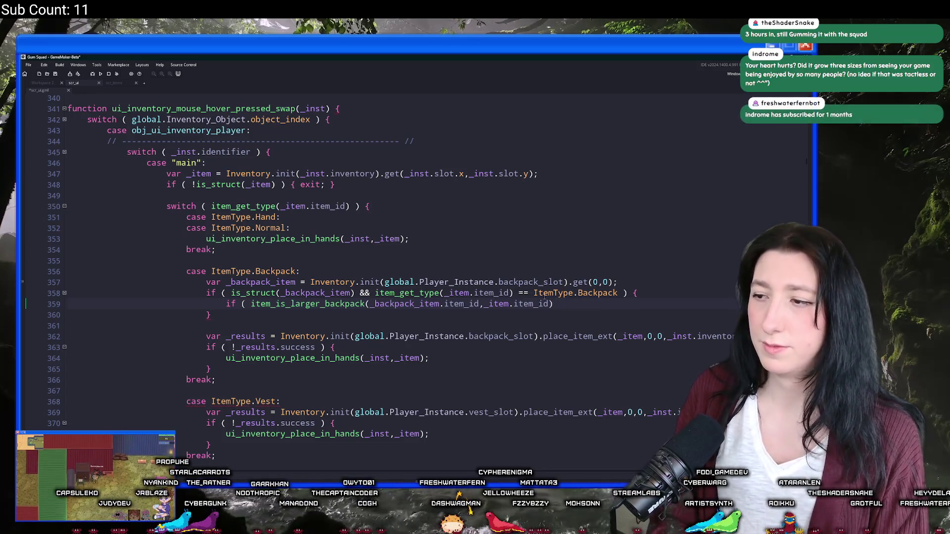
- Close the new block and put show_message("Yay"); inside it
key("Return")
type("}")
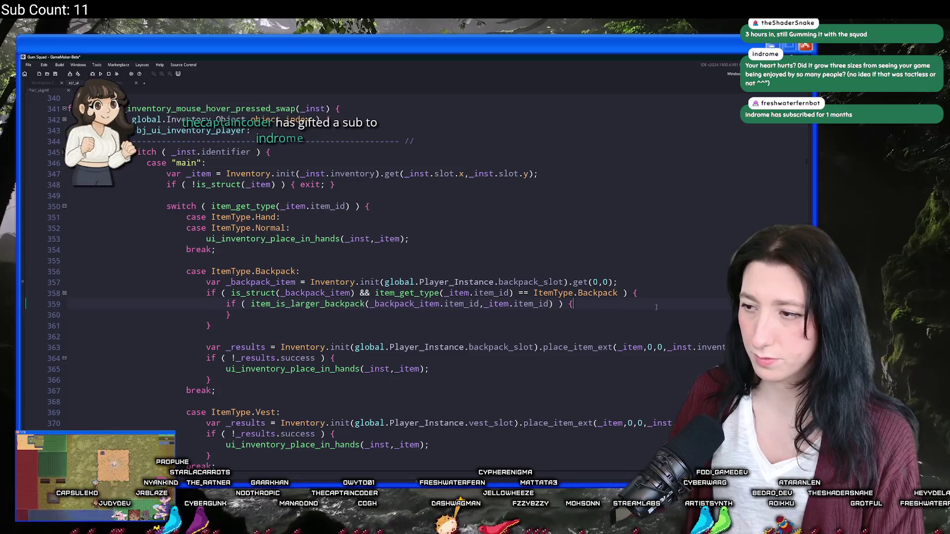
key("Return")
type("show_m es")
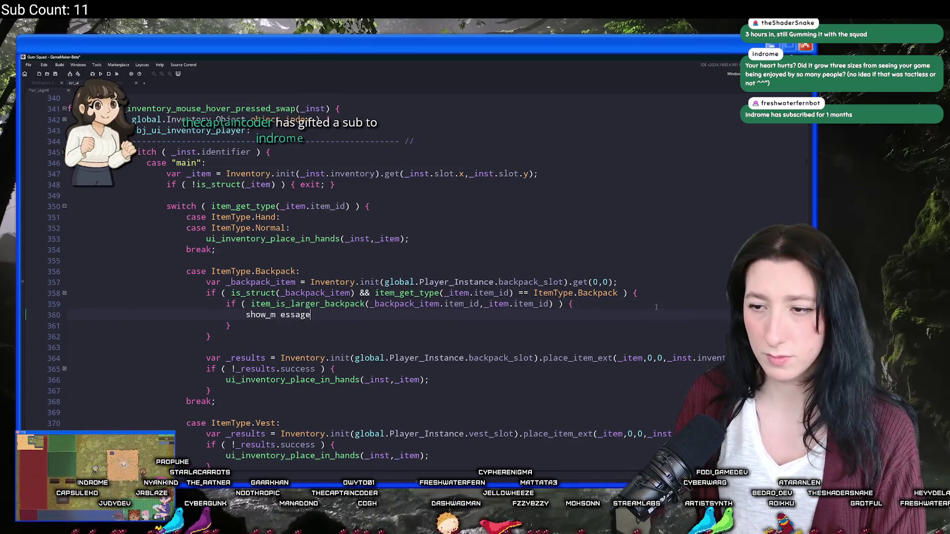
type("sage")
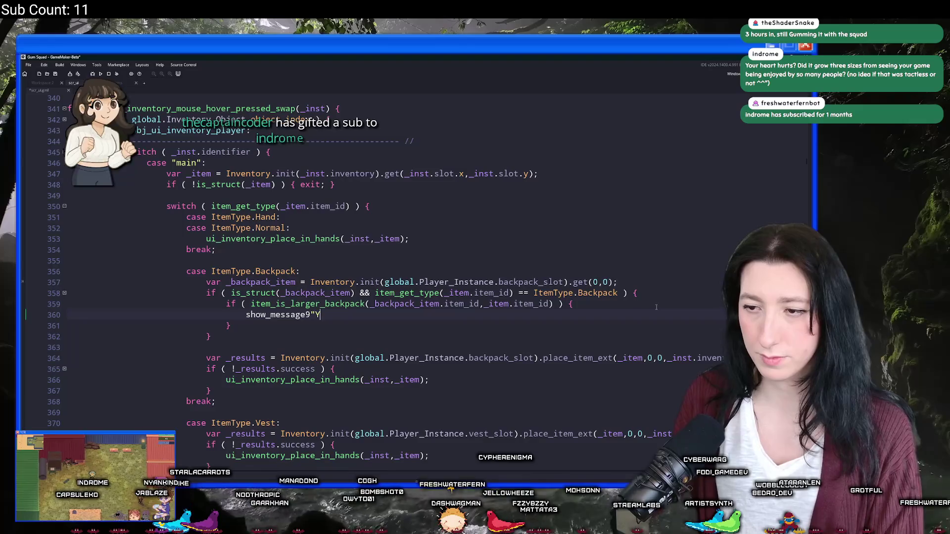
type("(\"Y")
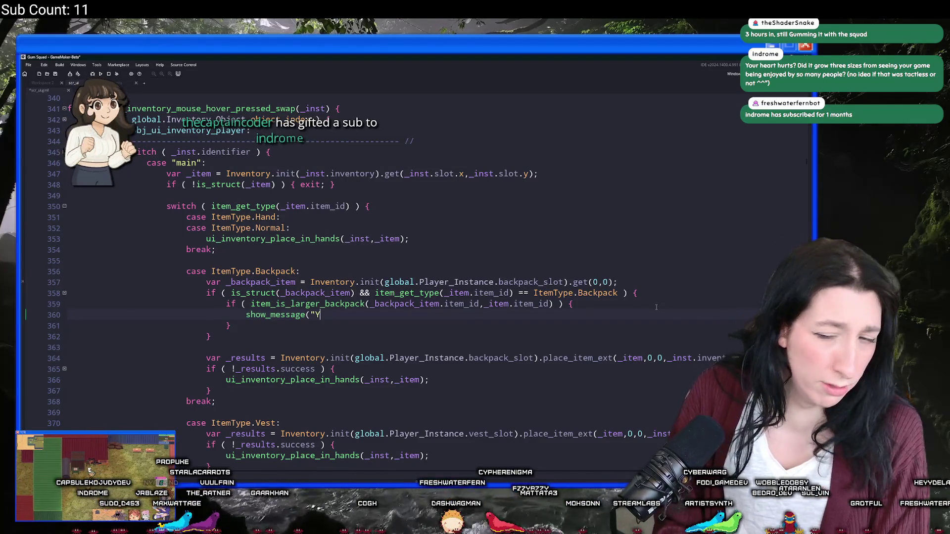
type("ay\");")
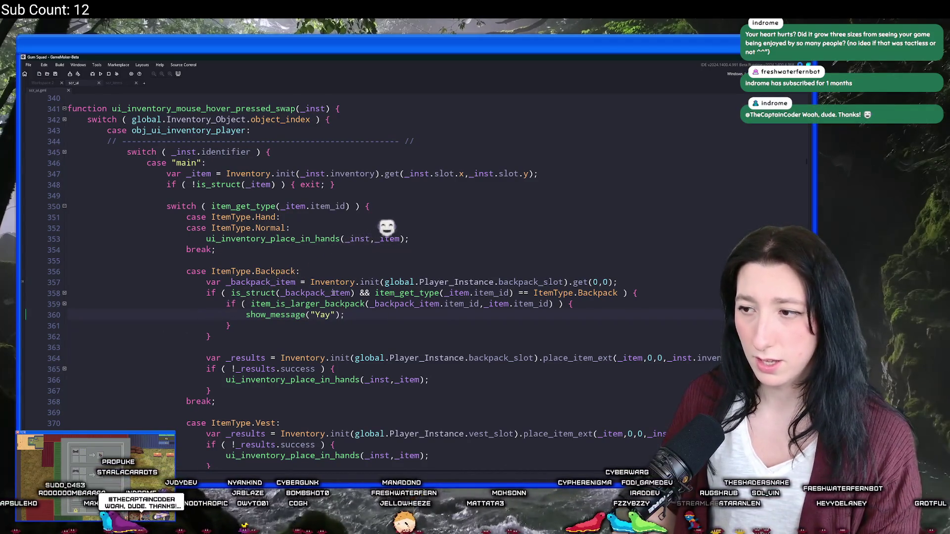
- Open obj_player's Create code and search it for peashooter
left_click(42, 83)
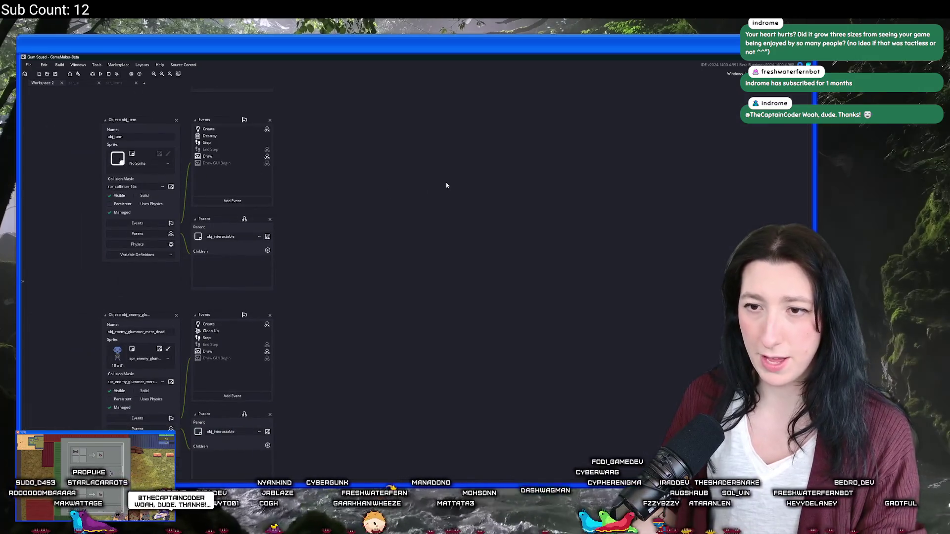
key("ctrl+t")
type("obj_pla")
key("Down")
key("Down")
key("Return")
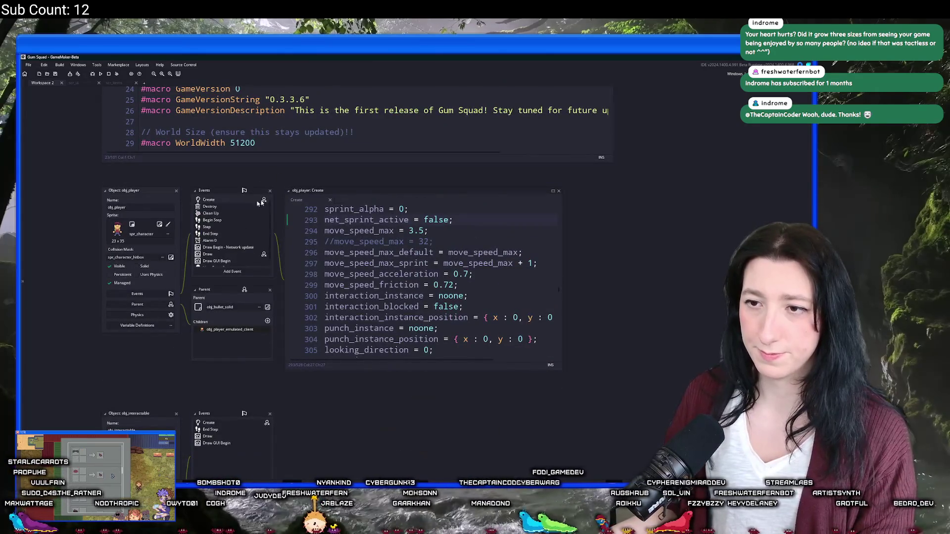
left_click(553, 191)
key("ctrl+f")
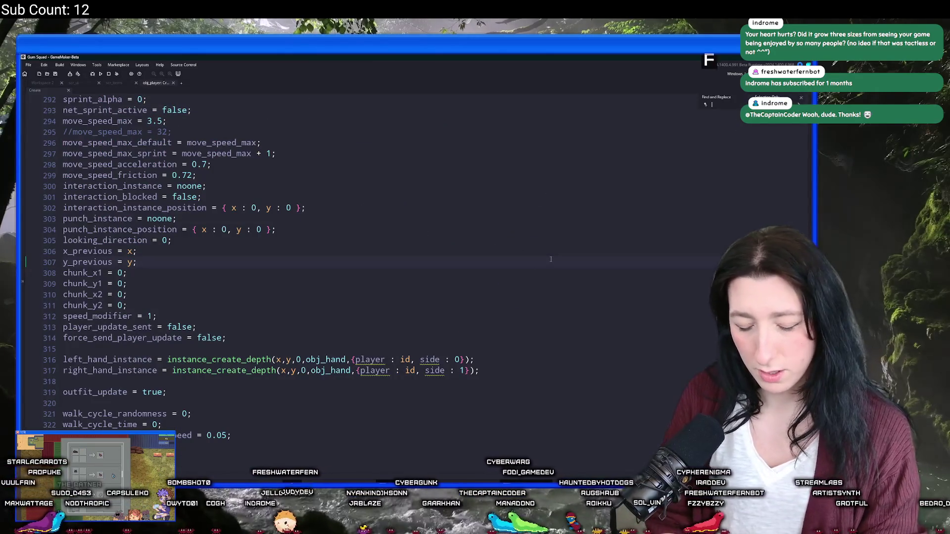
type("backpack")
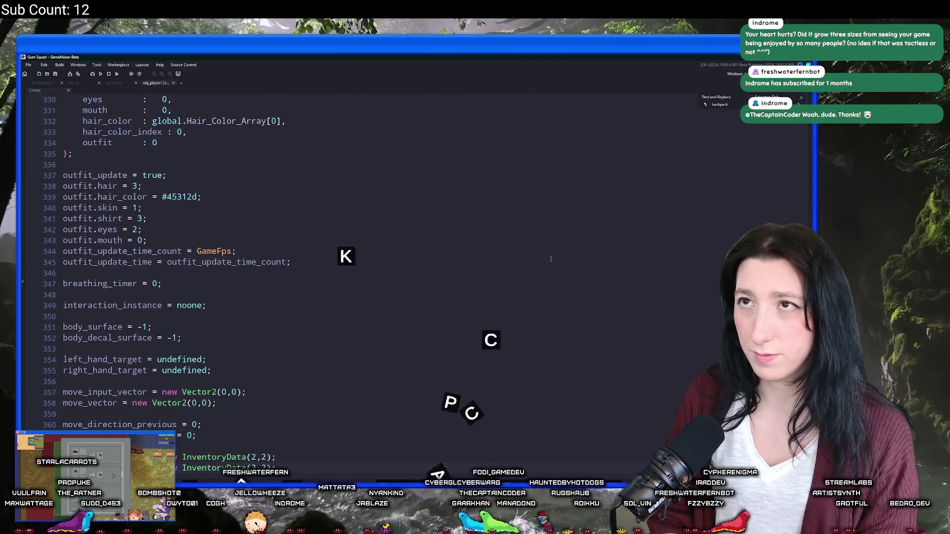
type("peash")
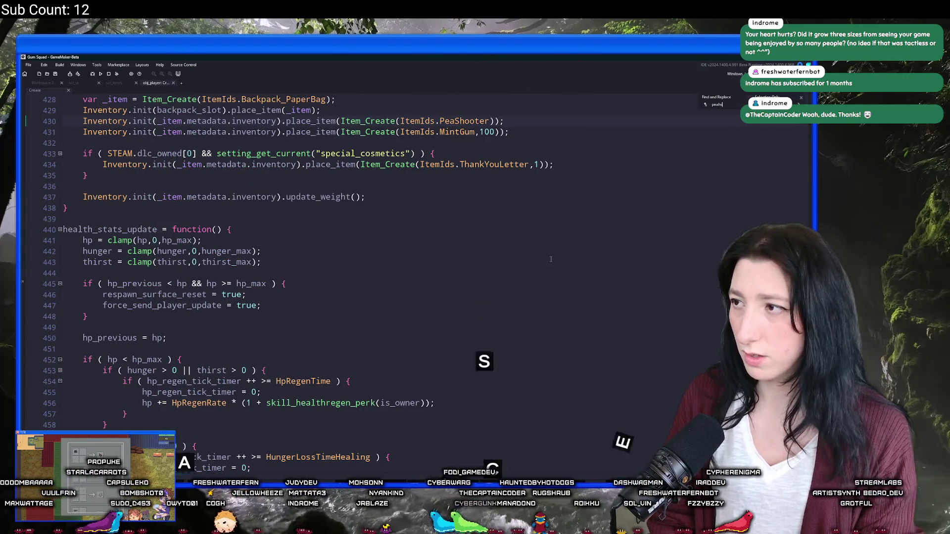
key("BackSpace")
key("BackSpace")
type("shoot")
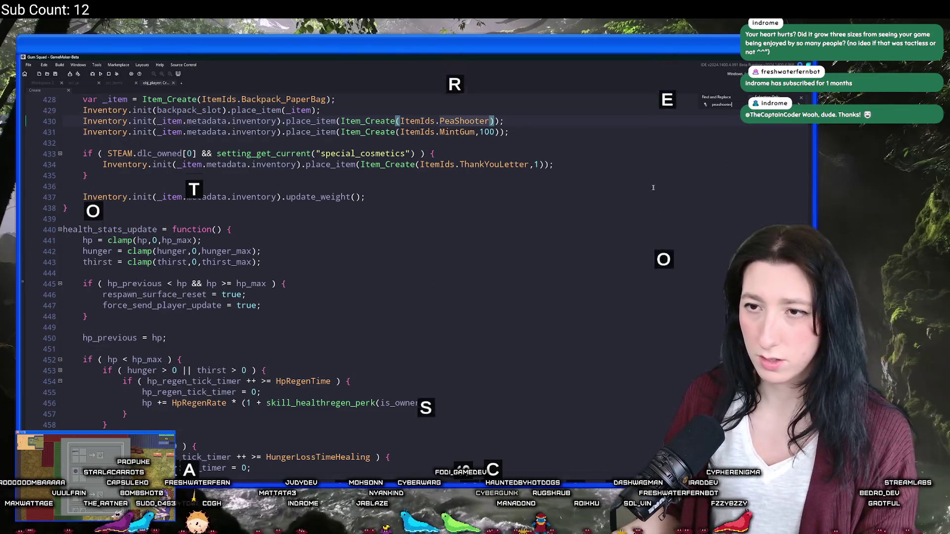
type("er")
- Duplicate the MintGum line as Backpack_Canvas with amount 1, save, and build with F5
left_click(525, 206)
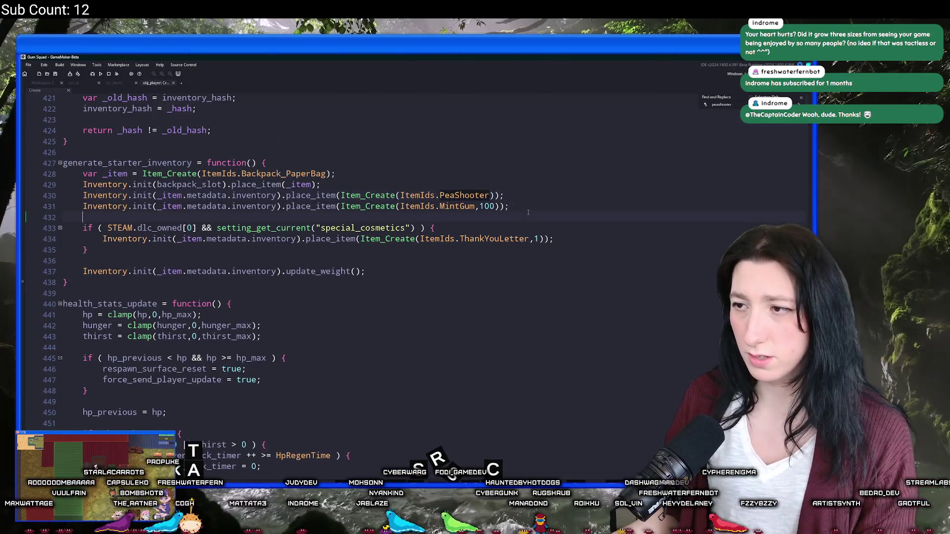
key("ctrl+d")
double_click(465, 217)
type("Ca")
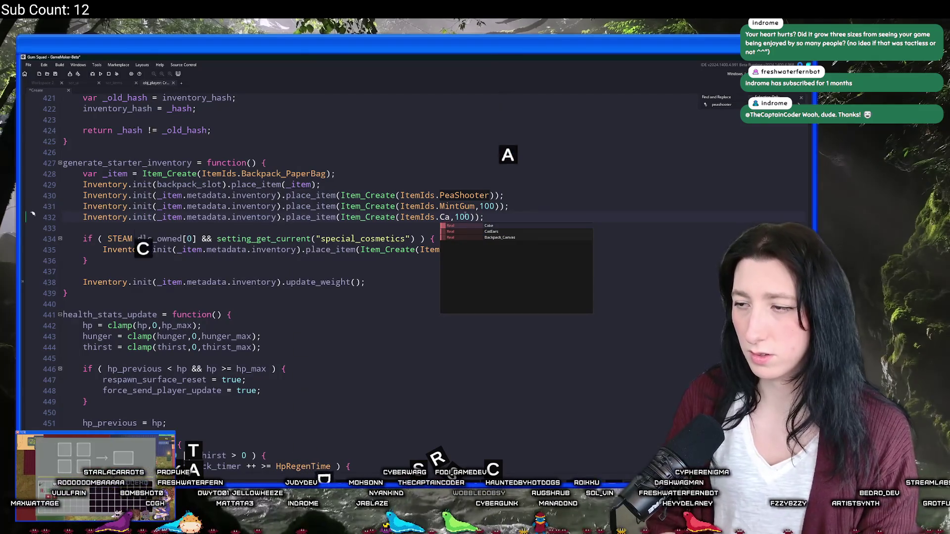
key("Down")
key("Down")
key("Return")
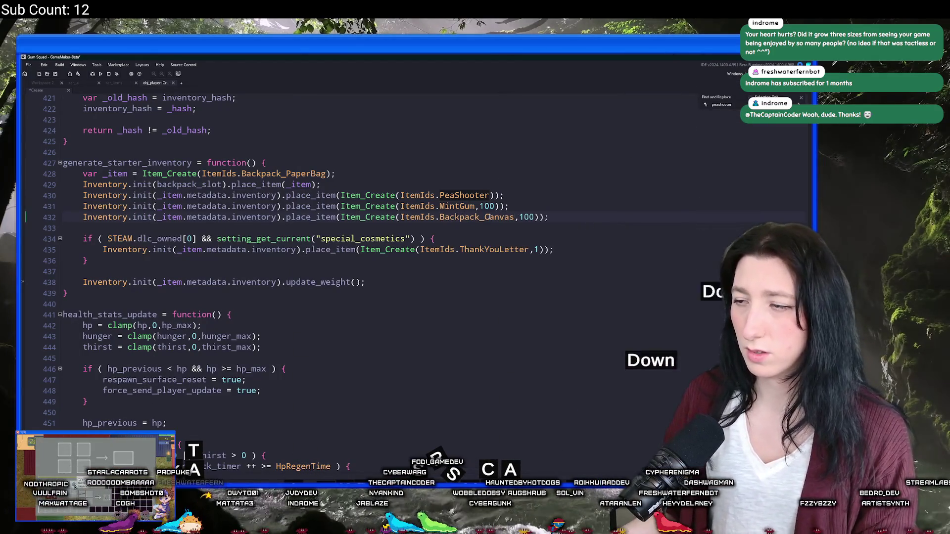
double_click(526, 216)
type("1")
left_click(546, 218)
key("ctrl+s")
key("F5")
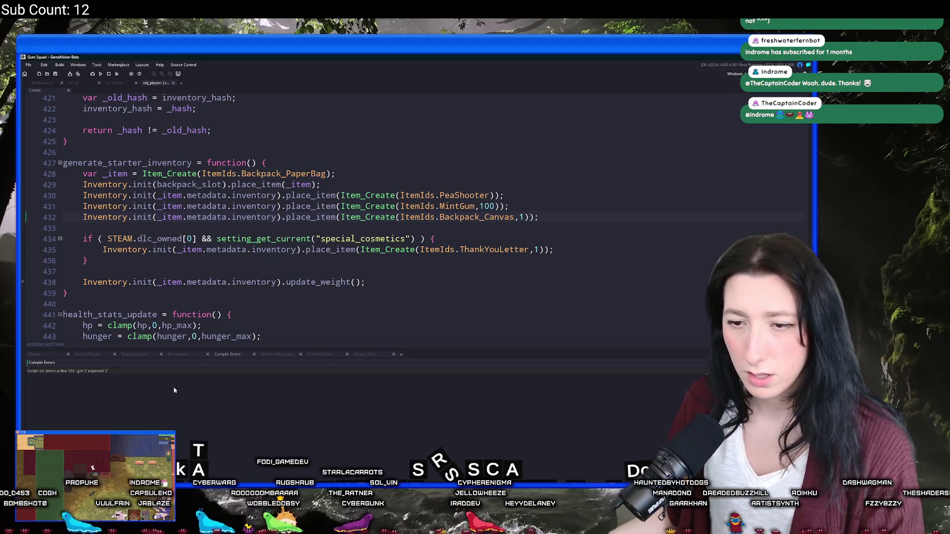
- Delete the stray ')' on scr_items line 102 and rebuild the game with F5
double_click(70, 371)
left_click(375, 217)
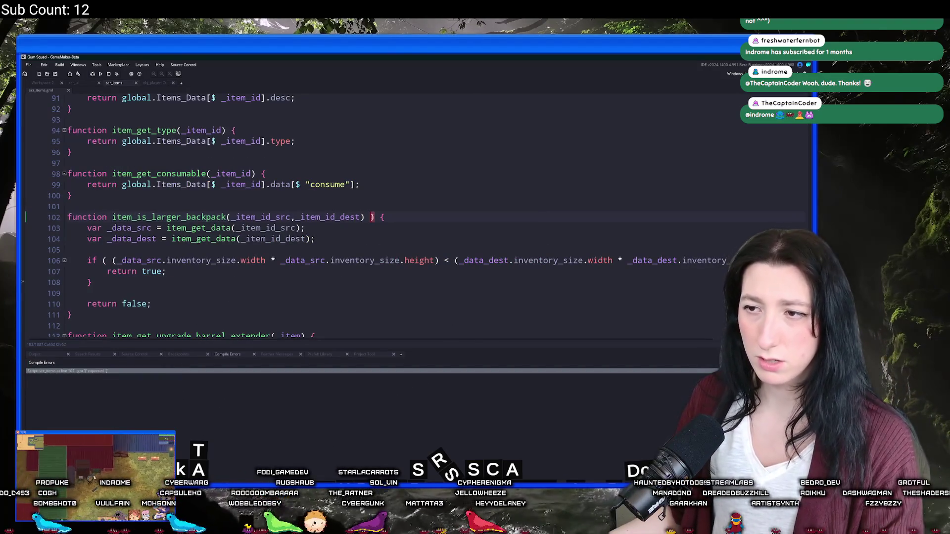
key("BackSpace")
key("BackSpace")
key("F5")
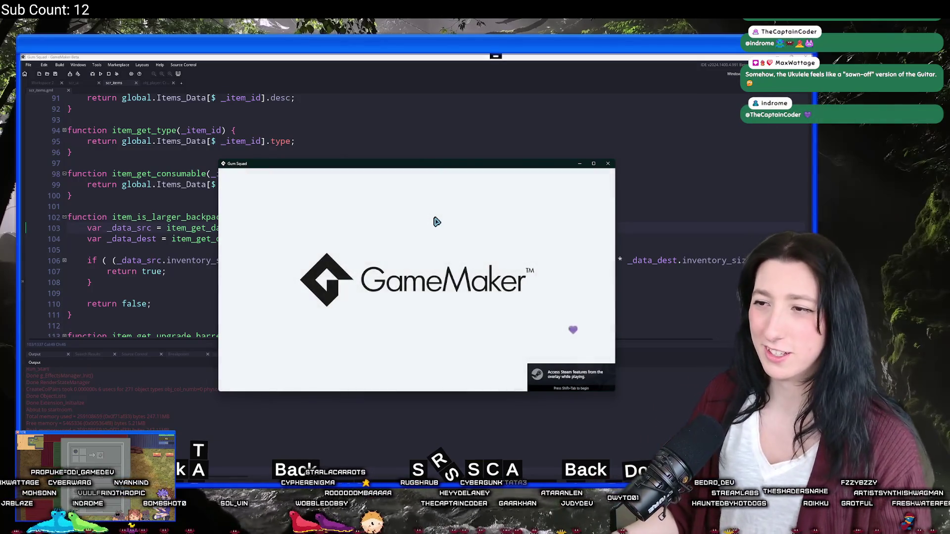
- Maximize the game window and create a new world lobby from the main menu
double_click(456, 164)
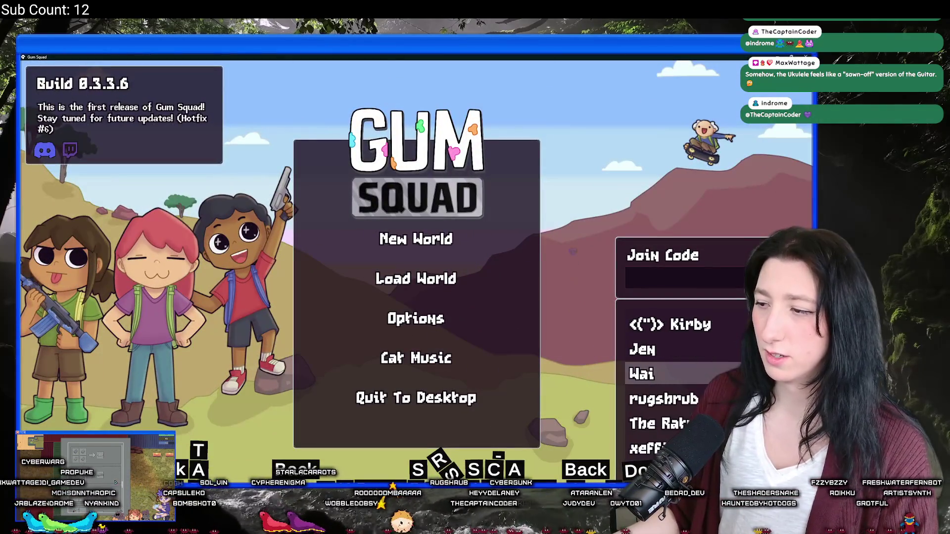
scroll(703, 388, "up", 4)
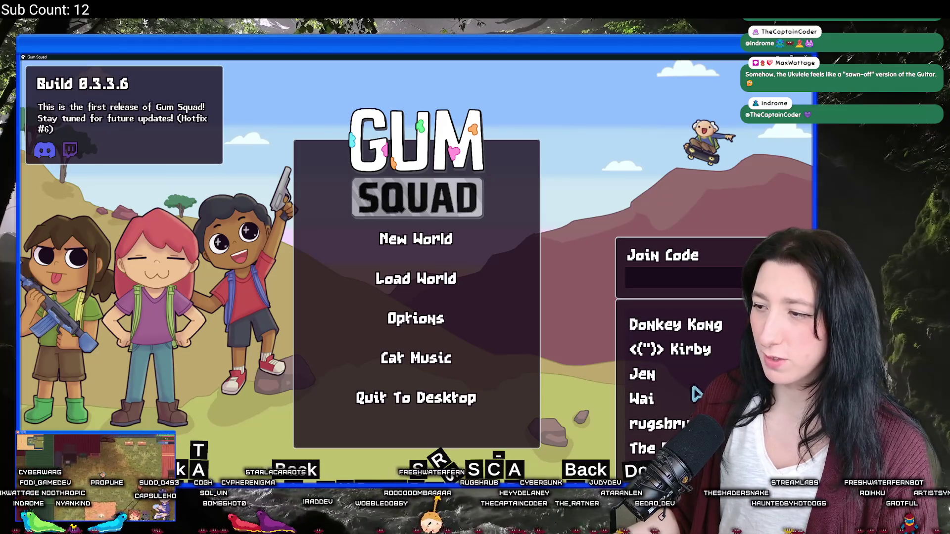
scroll(697, 392, "down", 2)
scroll(695, 393, "down", 2)
scroll(690, 396, "up", 4)
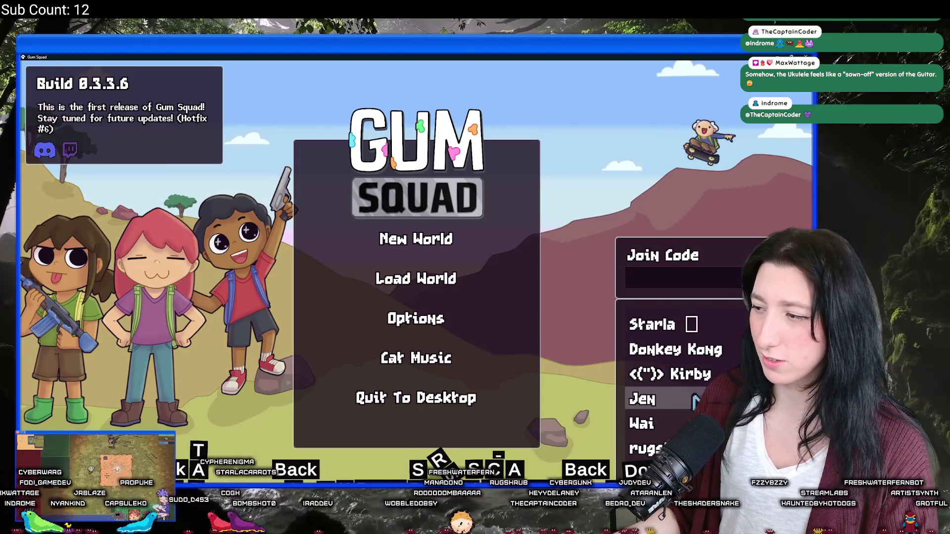
scroll(680, 384, "down", 2)
scroll(669, 420, "up", 2)
left_click(446, 321)
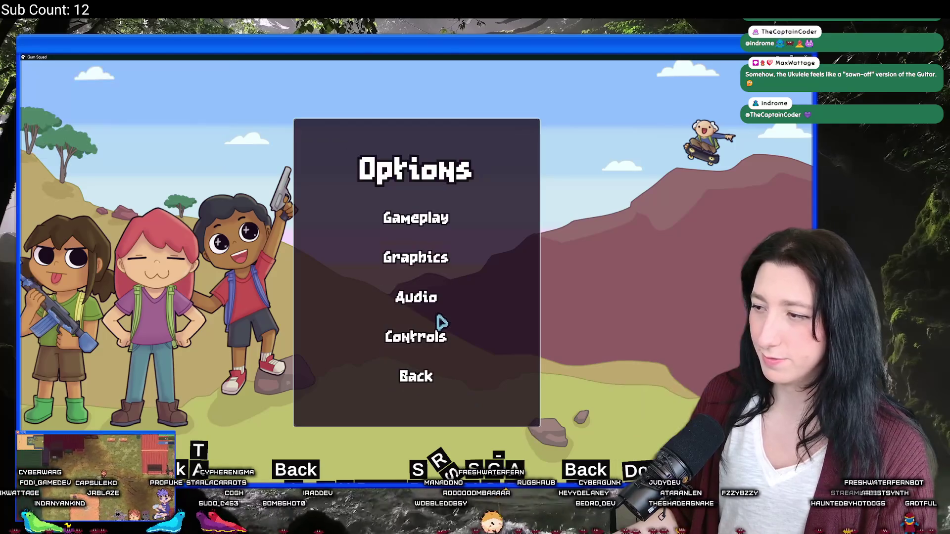
left_click(438, 296)
left_click(416, 403)
left_click(425, 376)
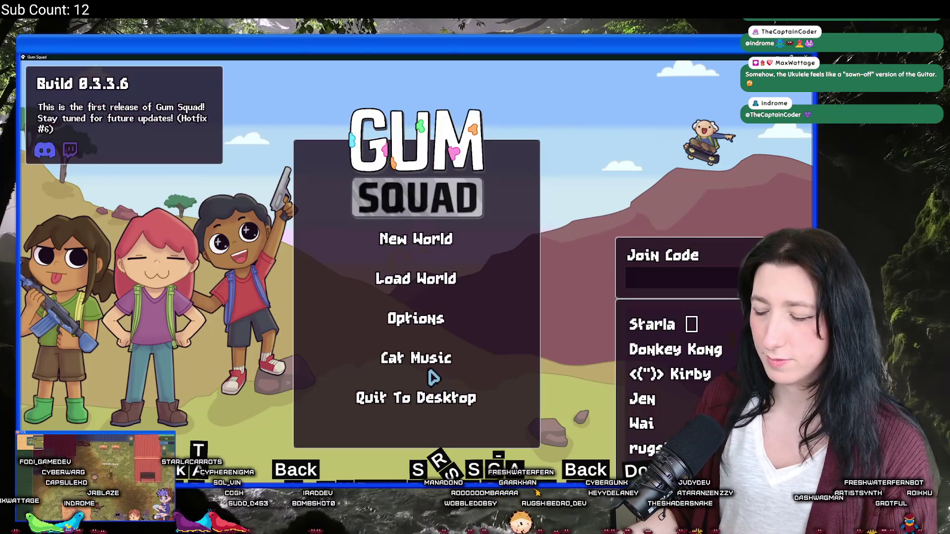
left_click(403, 241)
left_click(398, 374)
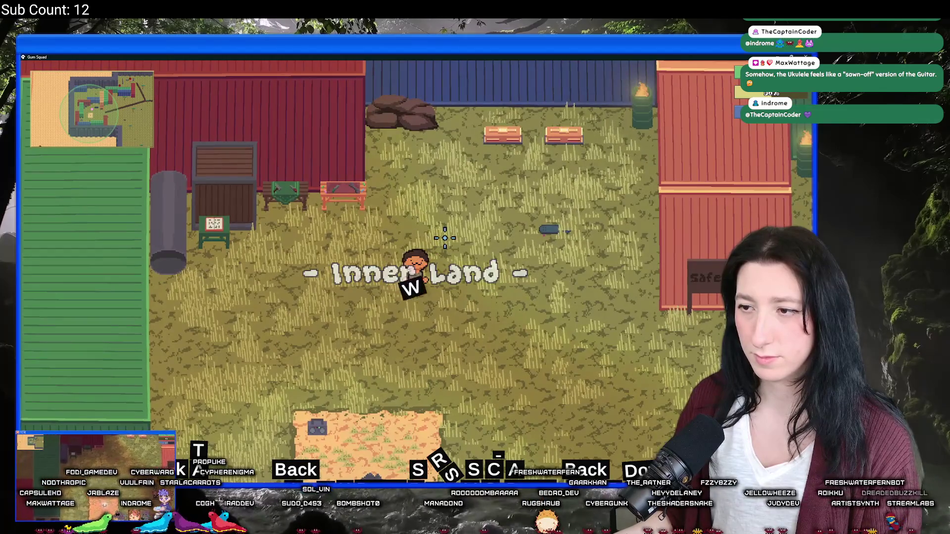
- Open the inventory and swap the paper bag and Canvas Backpack between the bag slots
key("Tab")
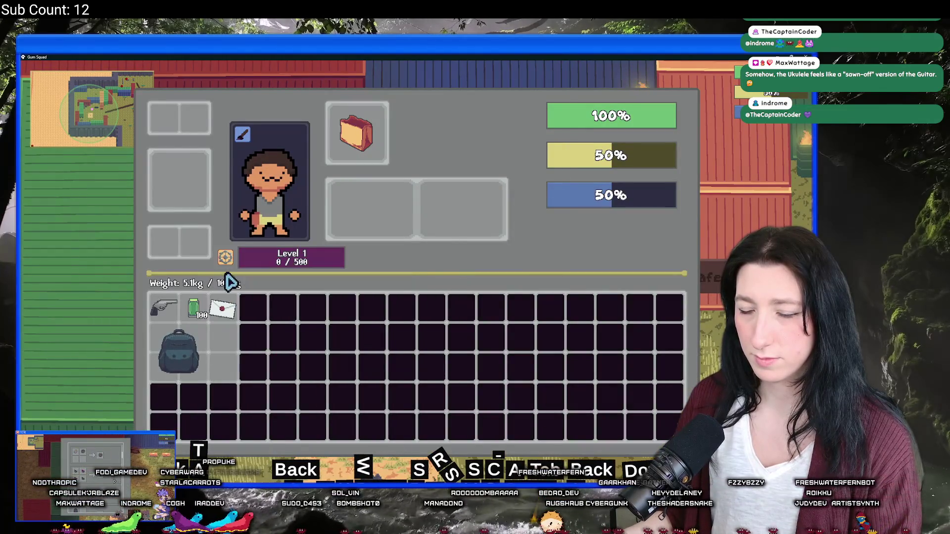
left_click(185, 349)
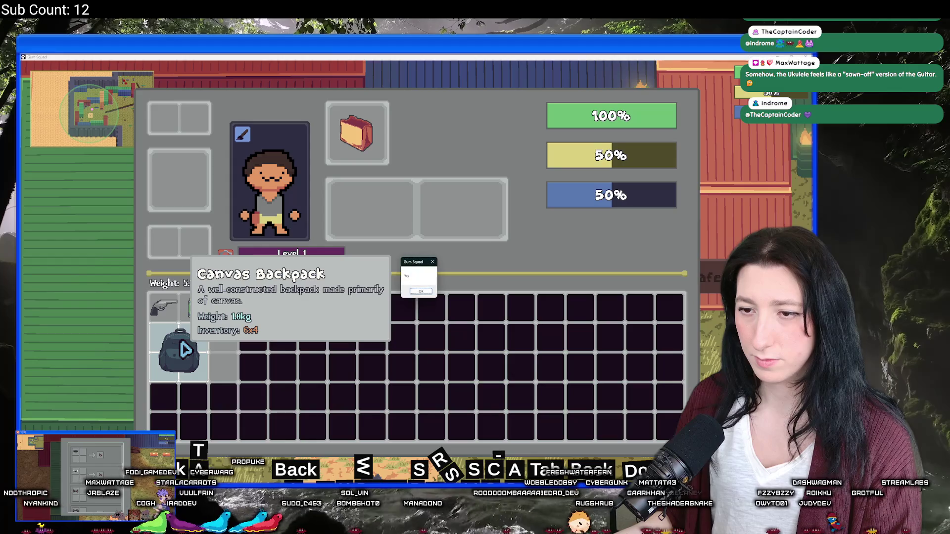
left_click(418, 291)
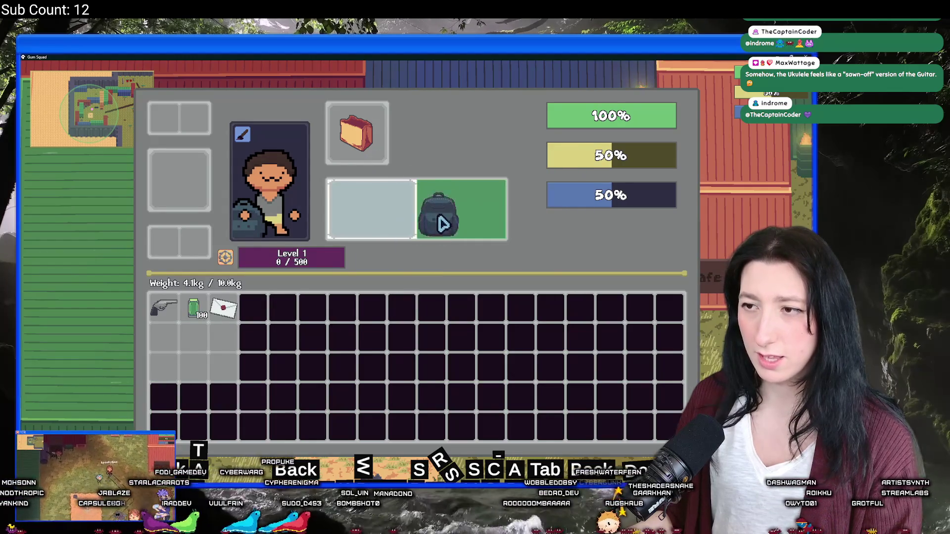
left_click(431, 212)
left_click_drag(187, 350, 467, 227)
mouse_move(347, 127)
left_mouse_down()
mouse_move(379, 237)
mouse_move(399, 221)
left_mouse_up()
left_click_drag(461, 208, 364, 149)
left_click(377, 228)
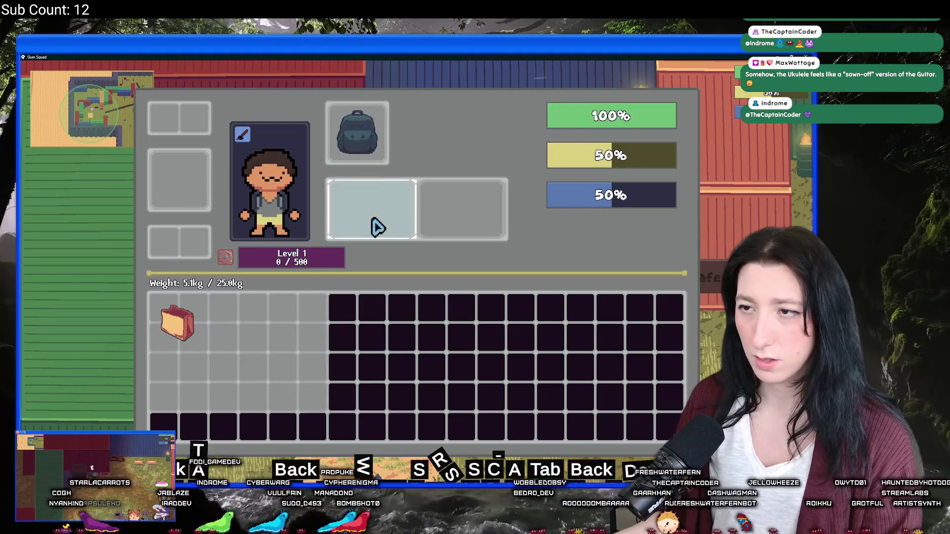
- Equip the Canvas Backpack to trigger the Yay message, dismiss it, and close the game
left_click_drag(188, 314, 462, 224)
mouse_move(350, 151)
left_mouse_down()
mouse_move(414, 237)
mouse_move(363, 150)
mouse_move(369, 203)
left_mouse_up()
right_click(158, 324)
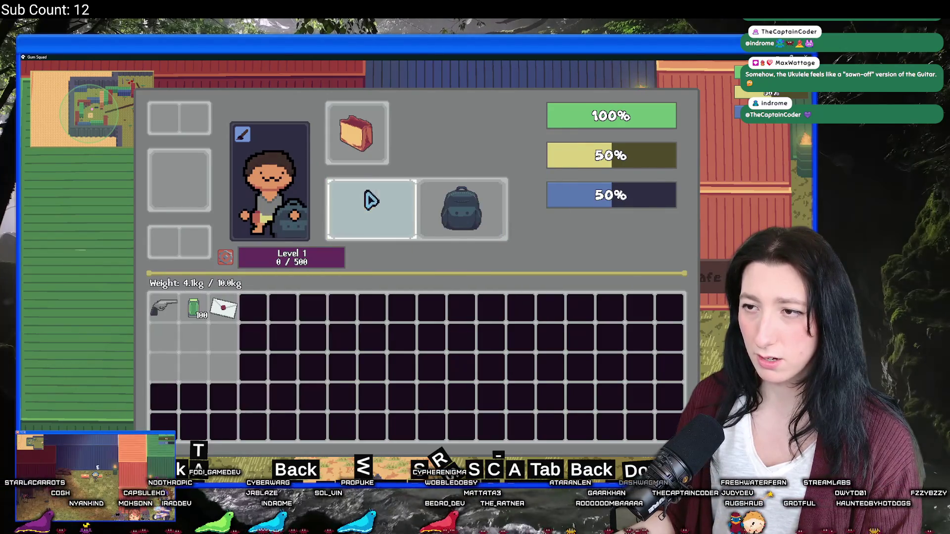
right_click(451, 211)
left_click_drag(178, 352, 389, 215)
right_click(392, 218)
right_click(180, 364)
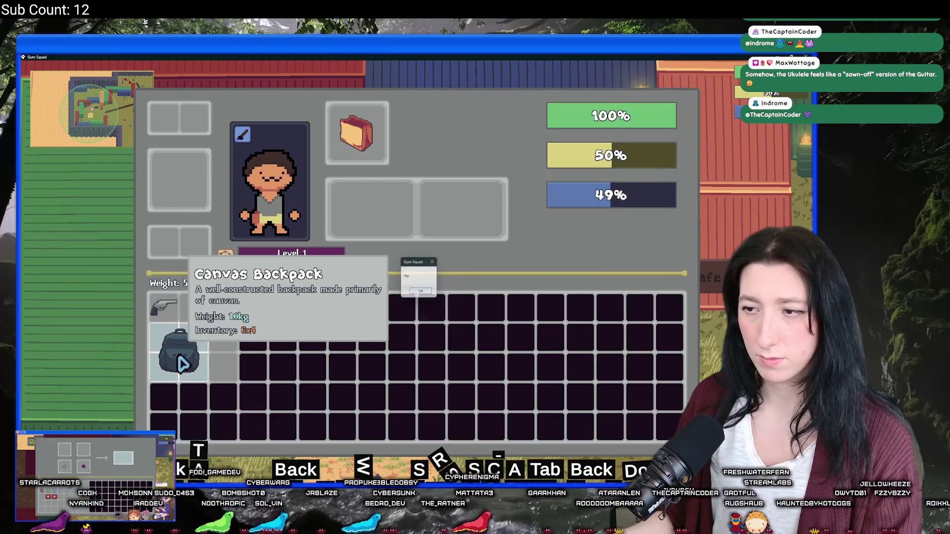
left_click(421, 292)
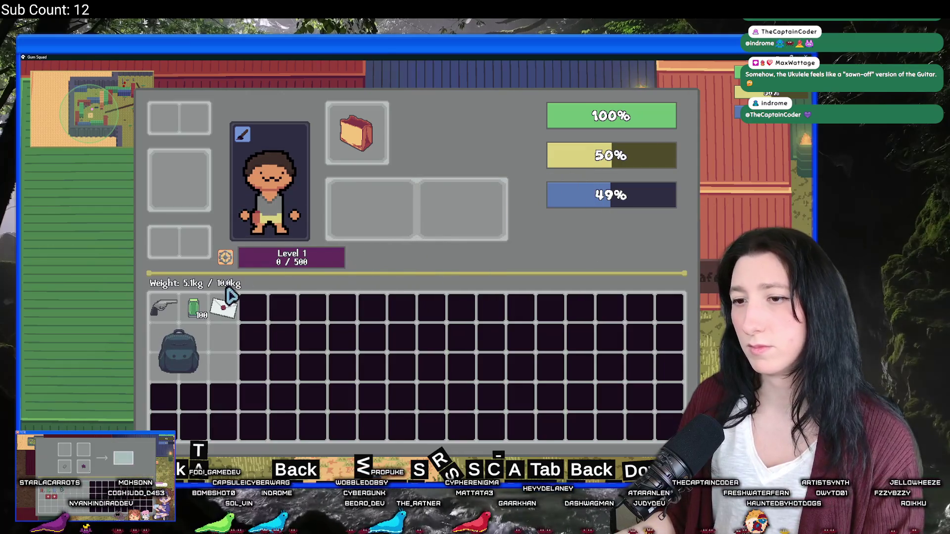
mouse_move(173, 349)
left_mouse_down()
mouse_move(392, 208)
mouse_move(384, 225)
mouse_move(371, 161)
left_mouse_up()
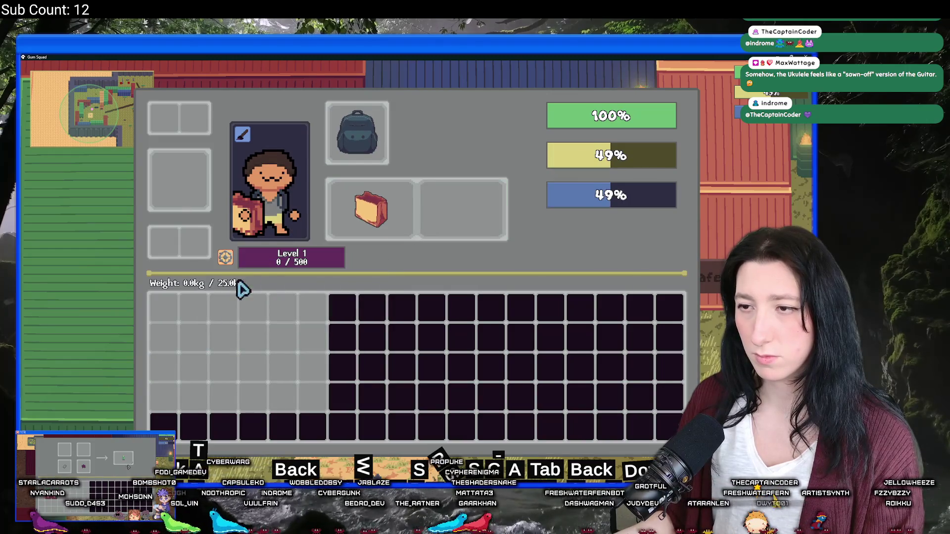
key("Escape")
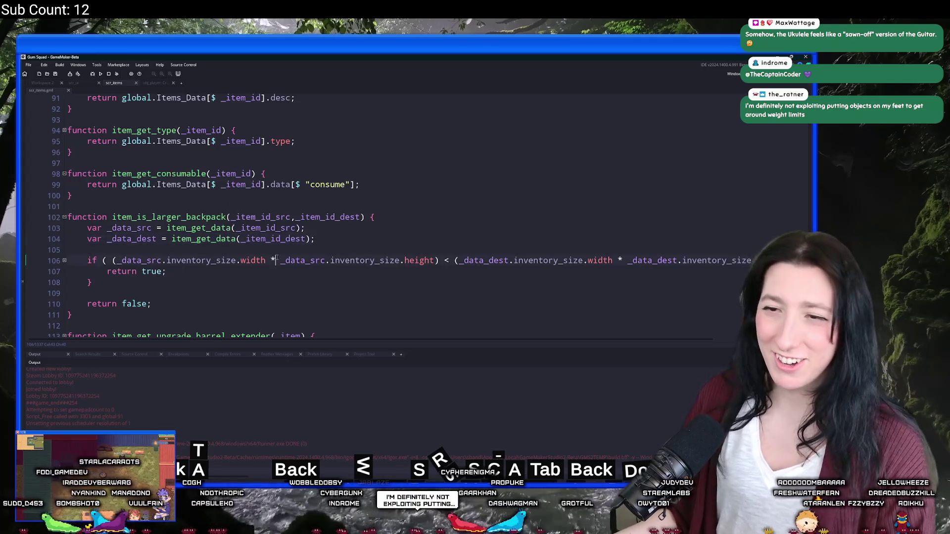
- Search the project for item_is_larger_backpack and open its call site in scr_ui
double_click(148, 217)
key("ctrl+f")
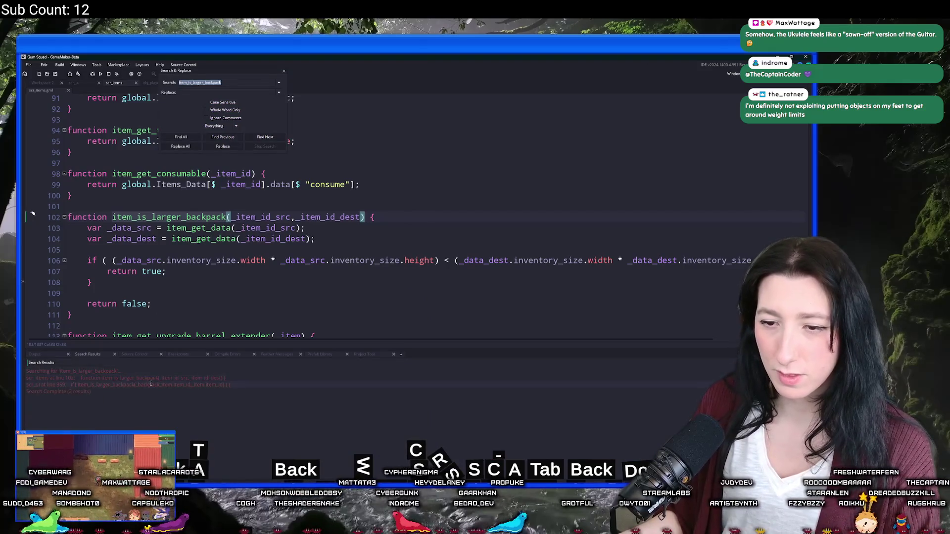
double_click(151, 384)
left_click(285, 74)
scroll(267, 198, "down", 2)
- Review the Backpack case, copy the backpack-slot Inventory call, and select show_message("Yay") on line 360
left_click(248, 266)
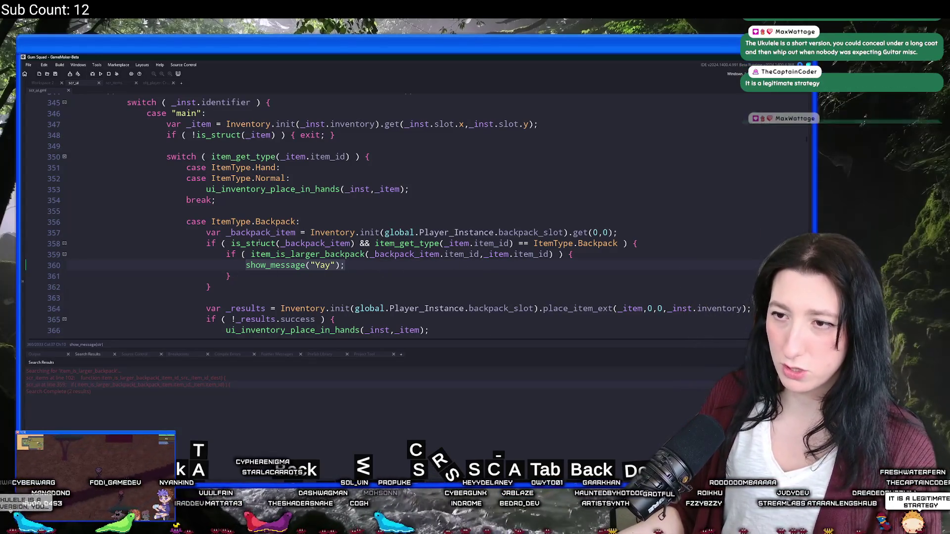
left_click(261, 233)
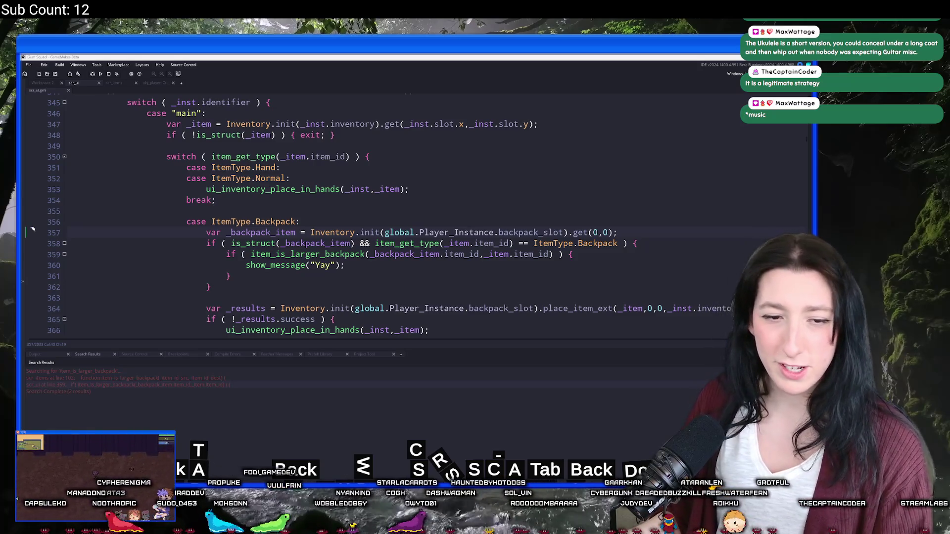
left_click_drag(345, 265, 246, 265)
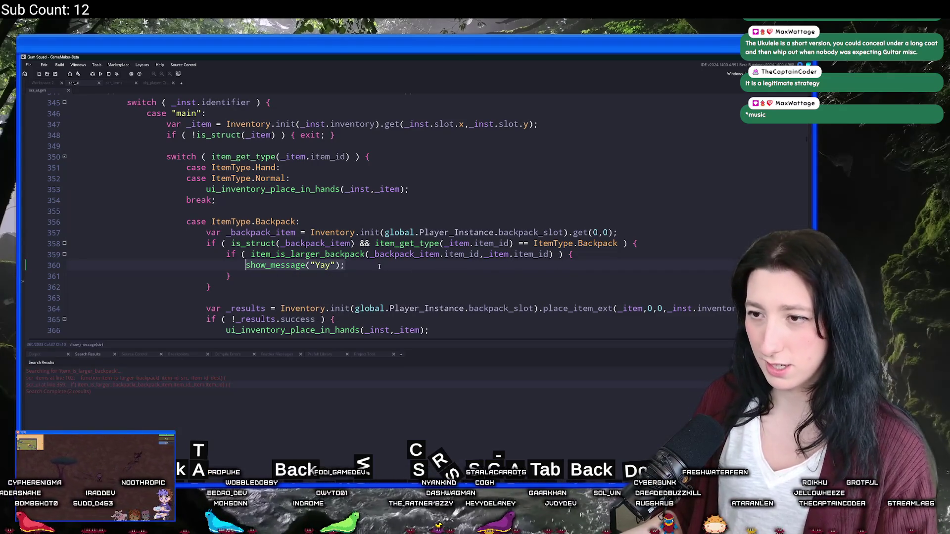
left_click(333, 224)
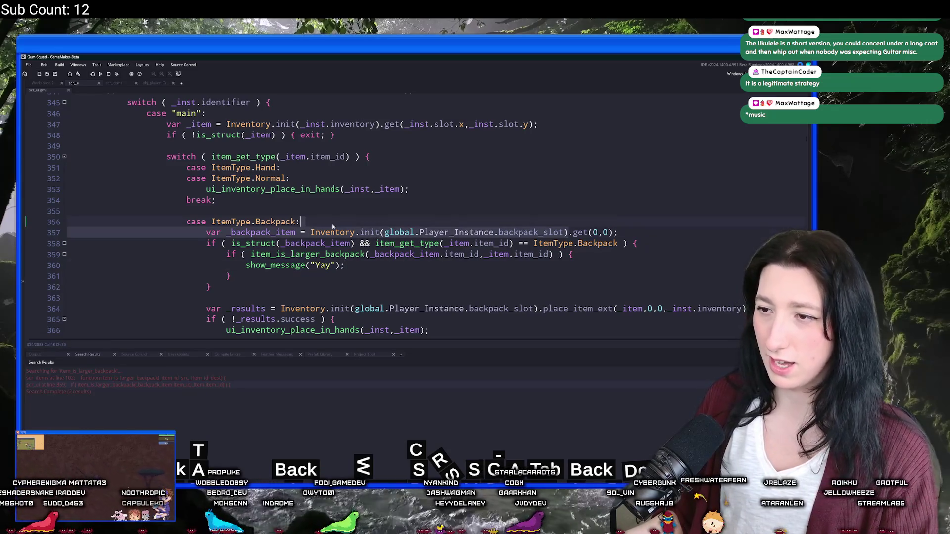
left_click(313, 234)
left_click(569, 233, "shift")
key("ctrl+c")
left_click_drag(246, 265, 384, 265)
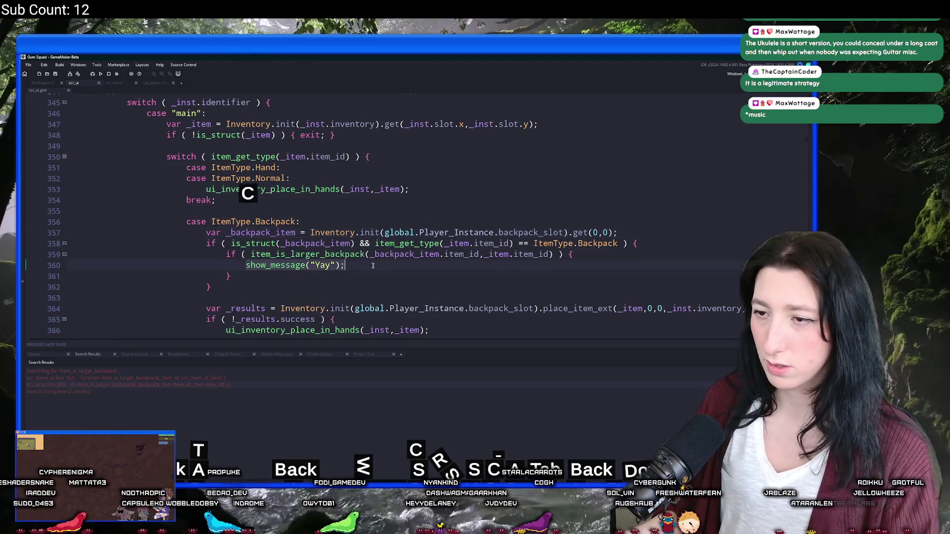
- Replace the Yay message on line 360 with the backpack-slot Inventory call plus .swap_items(_item, …);
key("ctrl+v")
type(".swap_items(")
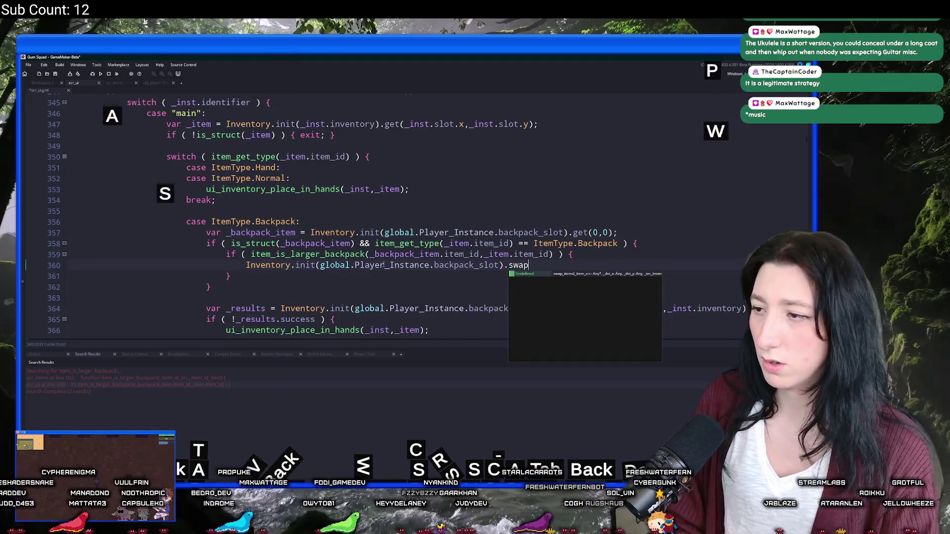
left_click(606, 268)
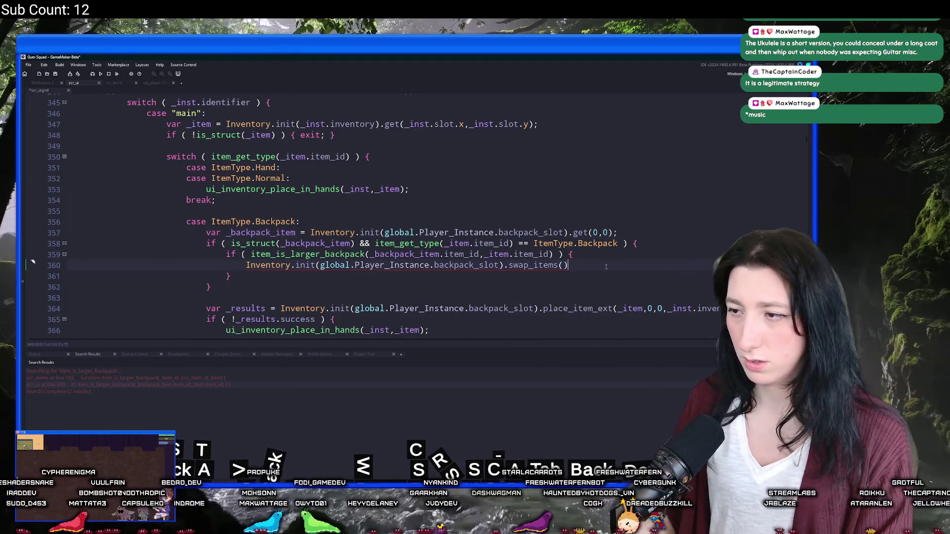
type(";")
key("Left")
key("Left")
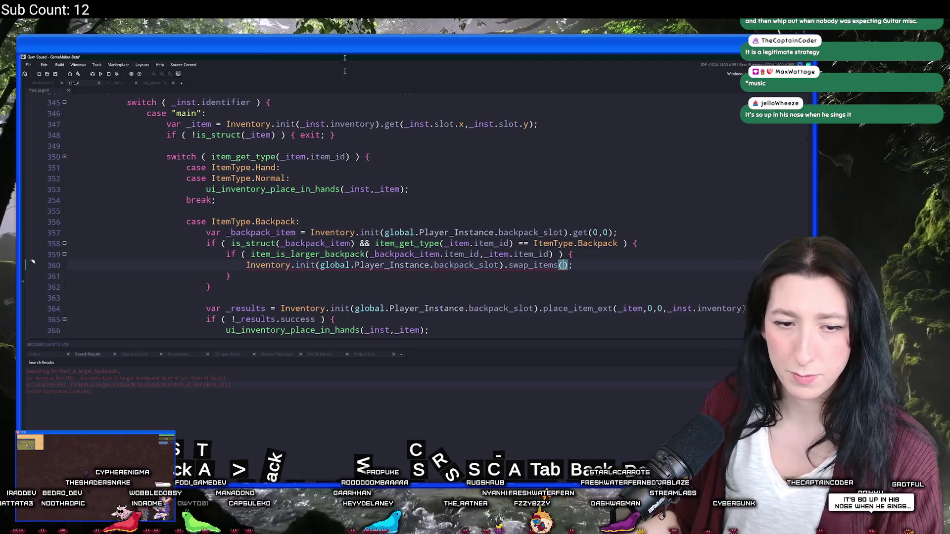
left_click(56, 356)
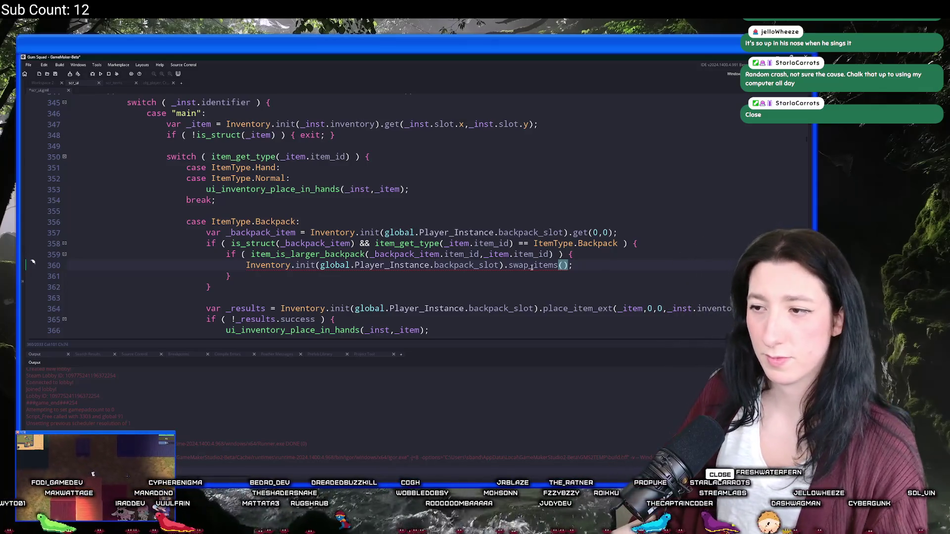
mouse_move(545, 266)
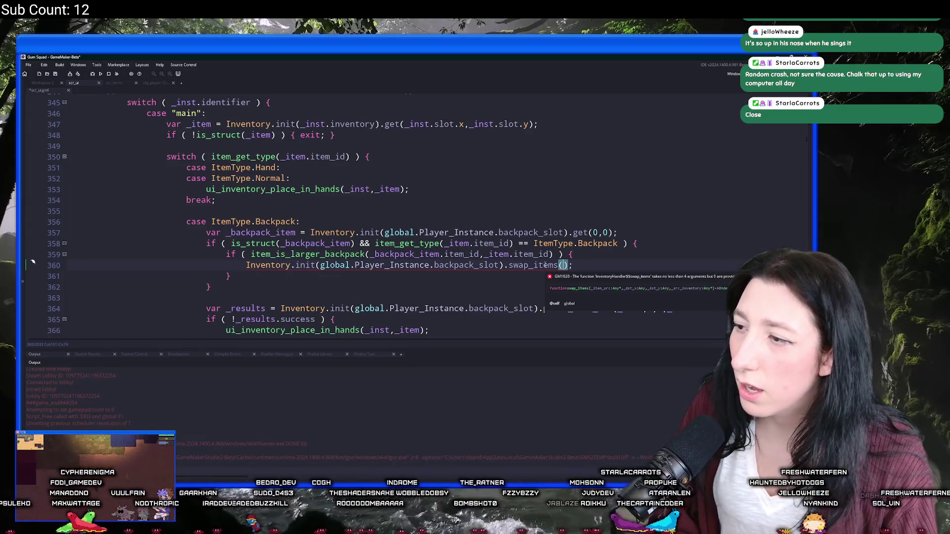
type("_item,kd")
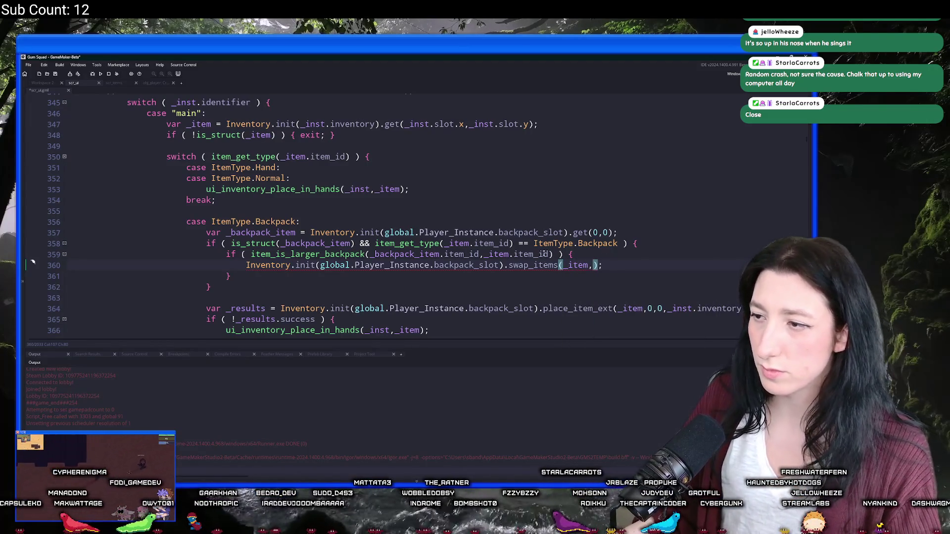
scroll(544, 257, "up", 3)
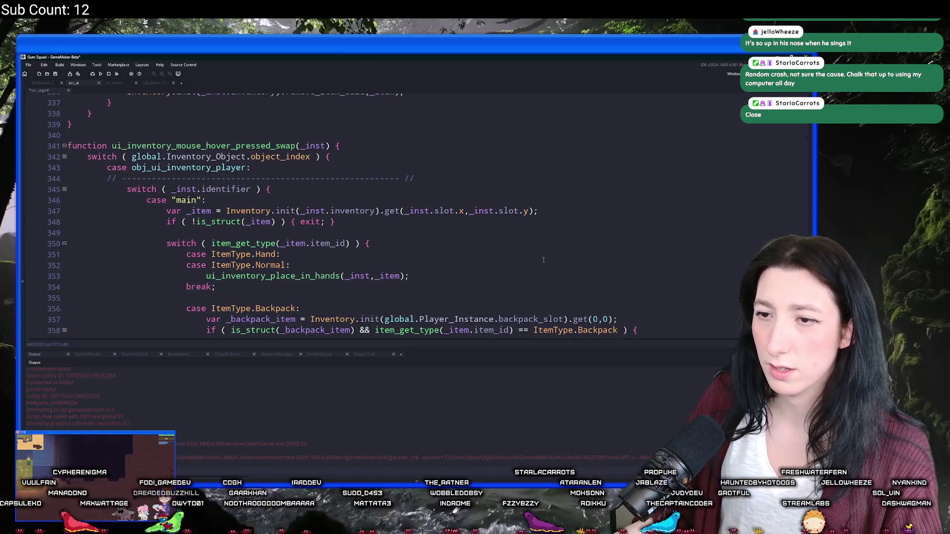
scroll(543, 260, "down", 2)
- Add the slot x and y arguments and _inst to swap_items, save, and run with F5
left_click_drag(535, 152, 410, 155)
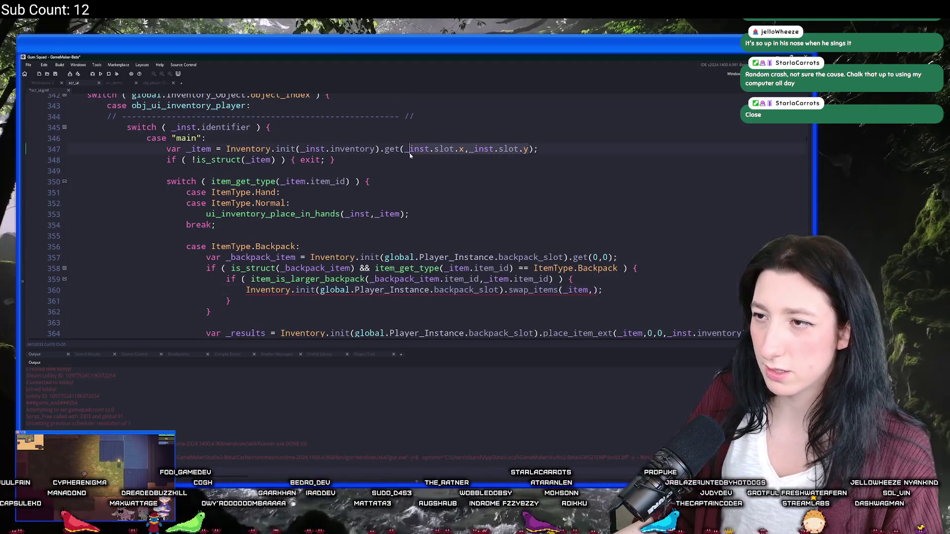
left_click(596, 291)
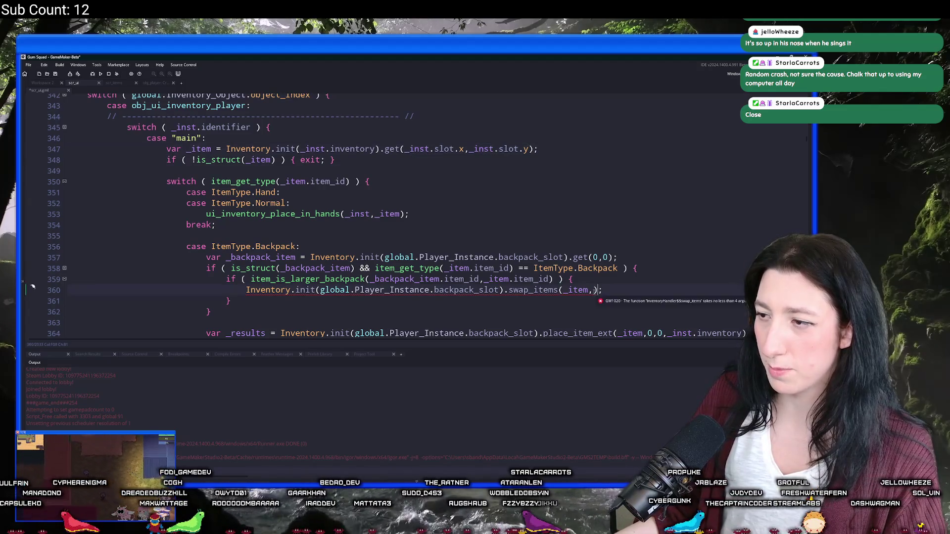
key("ctrl+v")
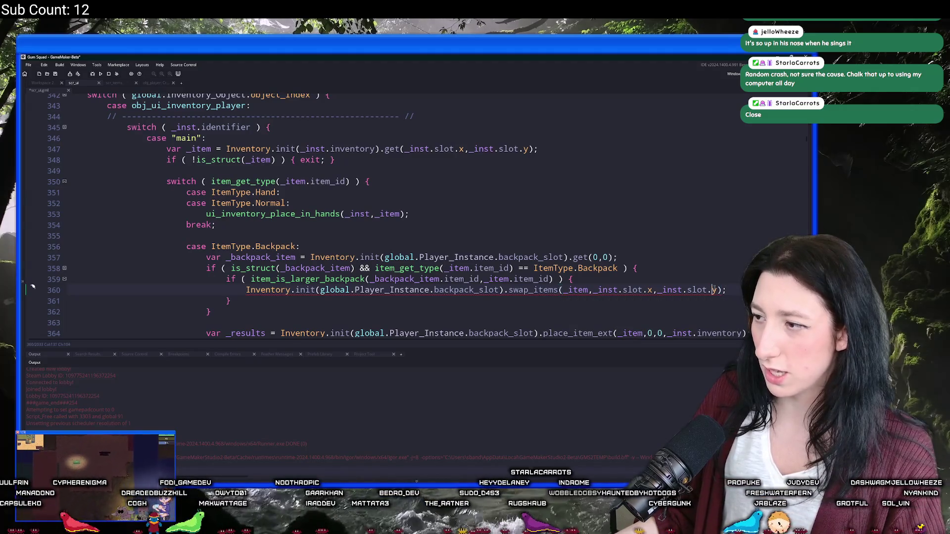
type(";_")
type("inst.inven")
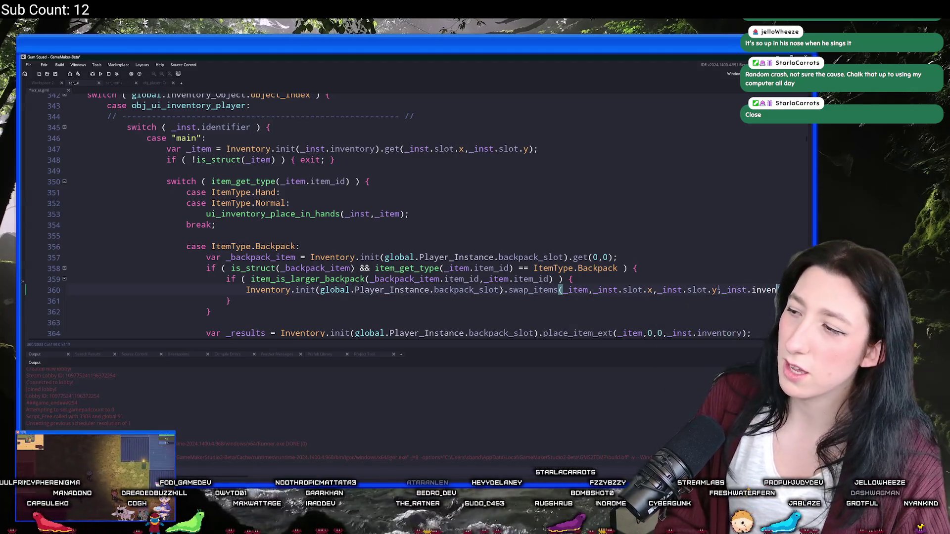
left_click(626, 290)
key("ctrl+s")
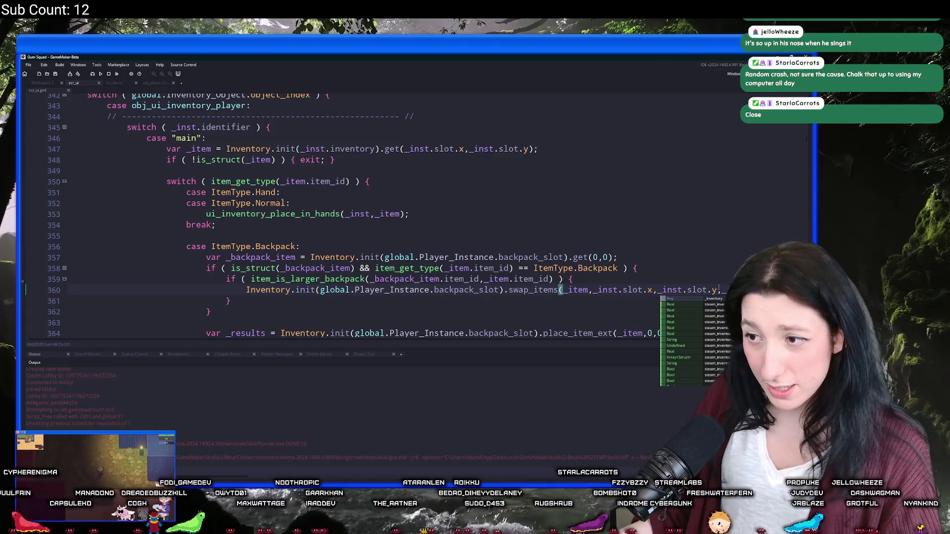
type("ins")
scroll(626, 289, "down", 1)
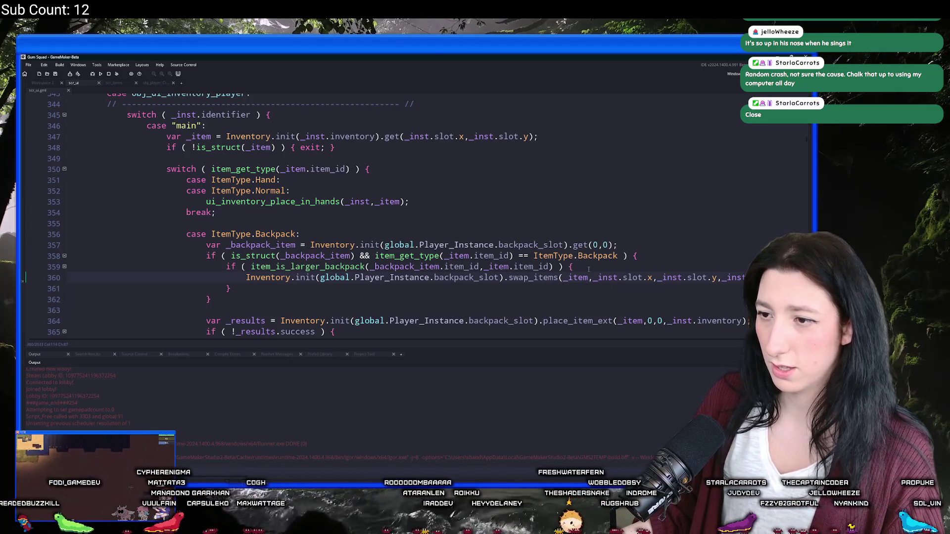
left_click(583, 278)
key("F5")
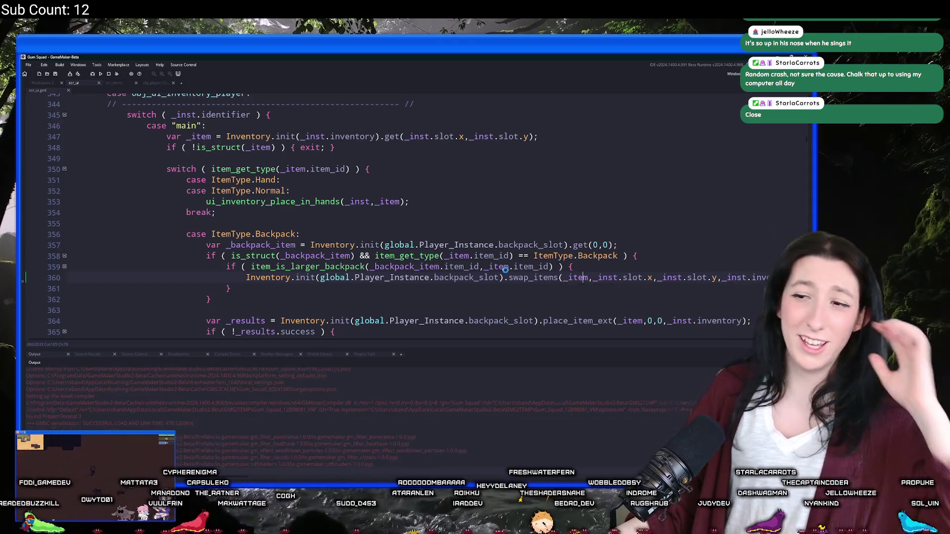
scroll(443, 250, "down", 1)
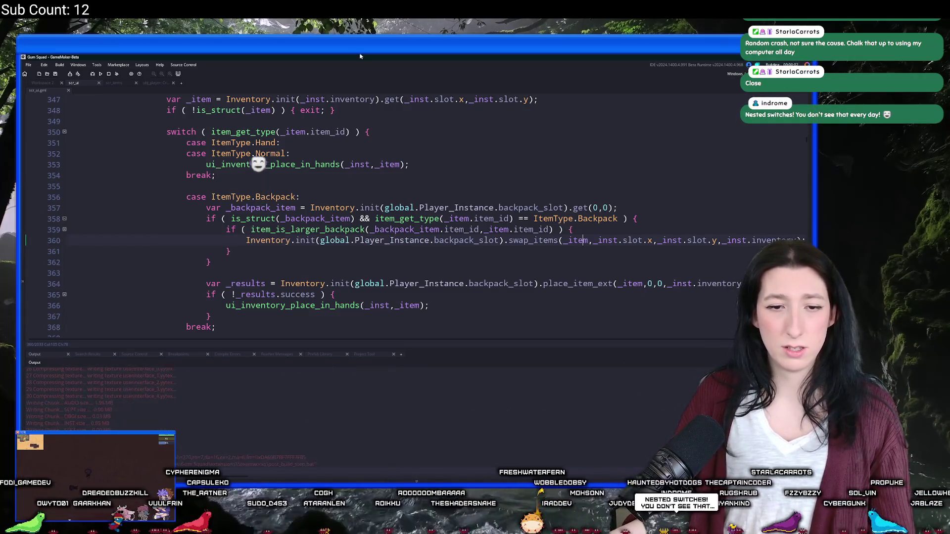
- Start a new world lobby, open the inventory, and right-click to equip the Canvas Backpack
scroll(322, 171, "up", 1)
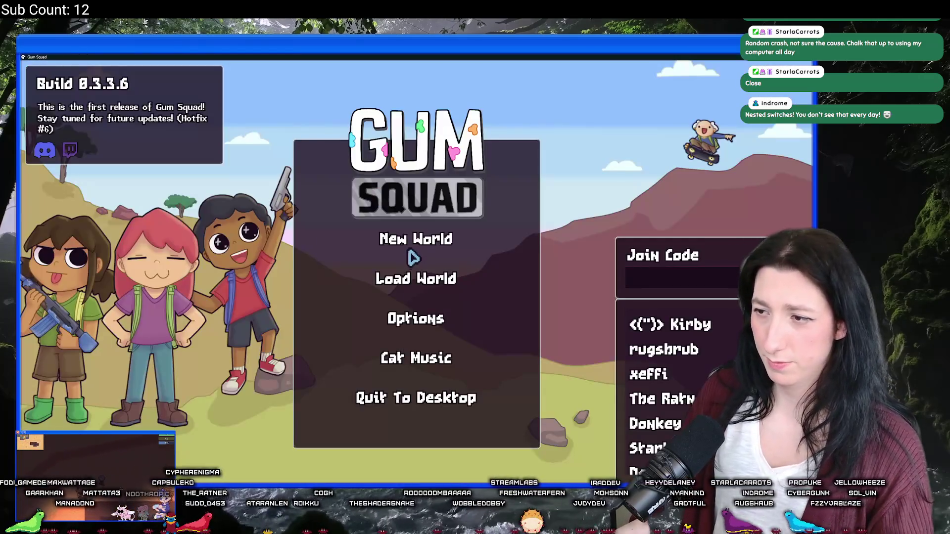
left_click(413, 254)
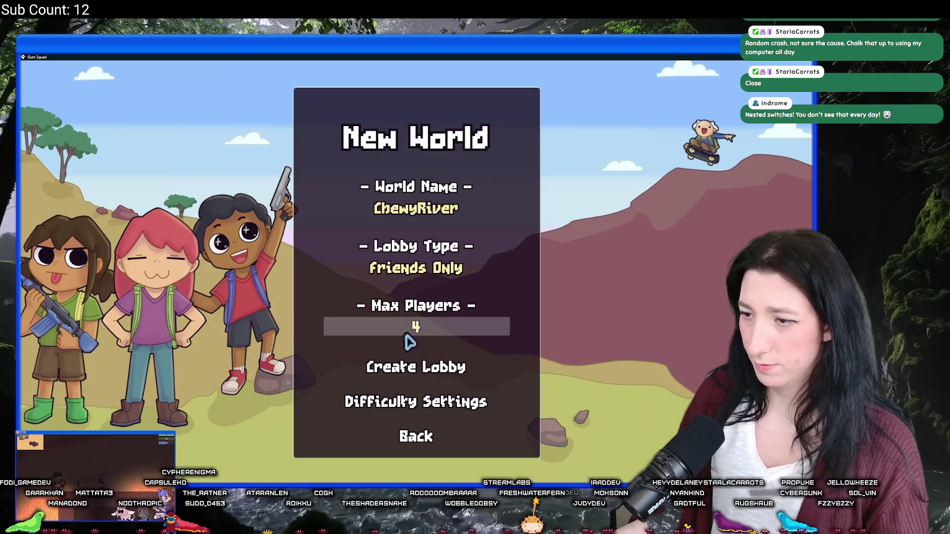
left_click(405, 366)
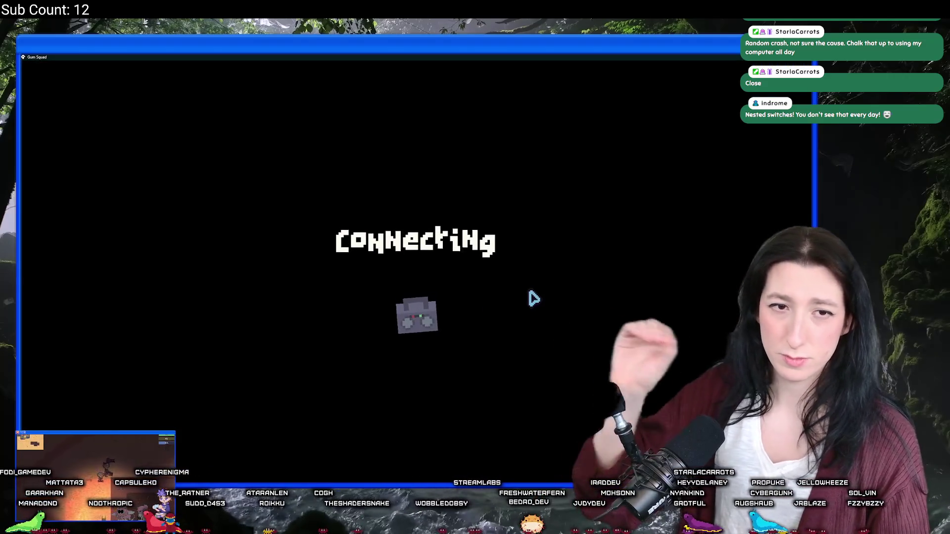
key("Escape")
key("Escape")
key("Tab")
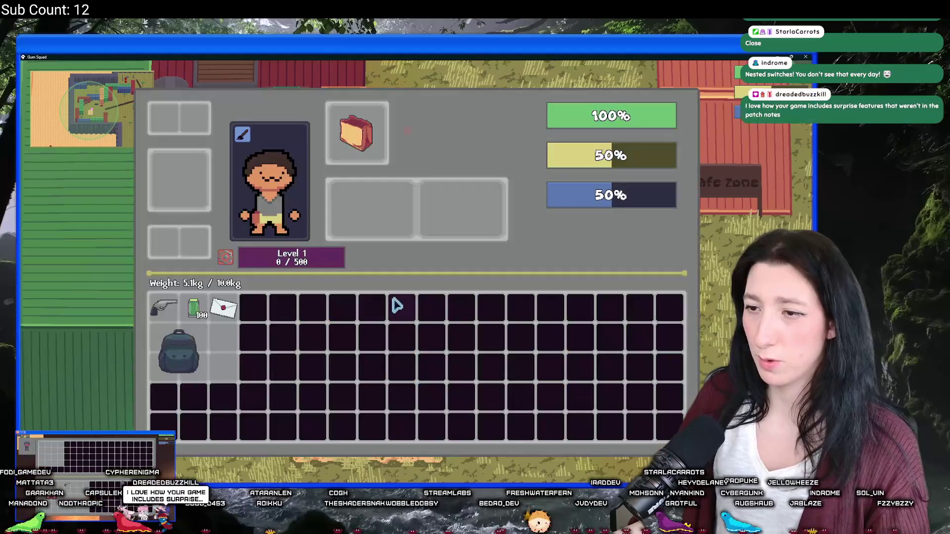
right_click(190, 357)
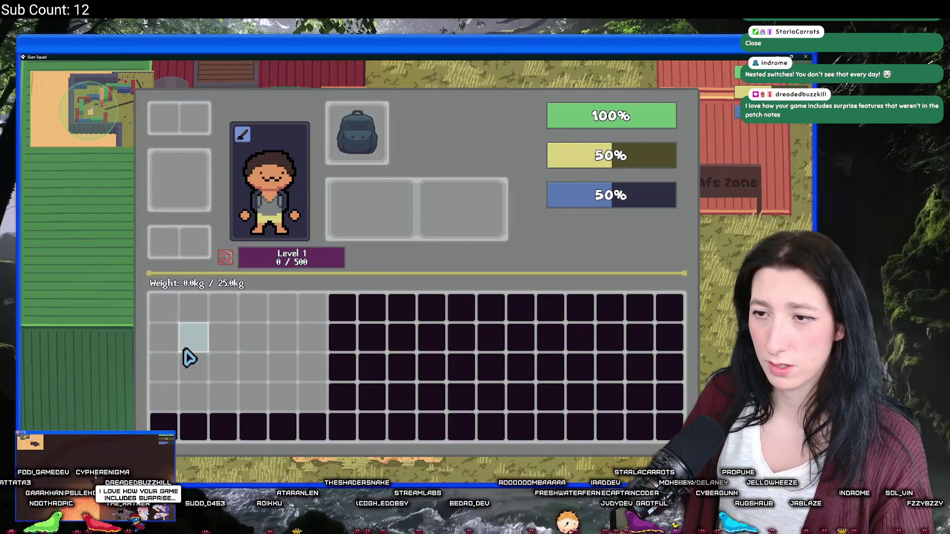
mouse_move(364, 142)
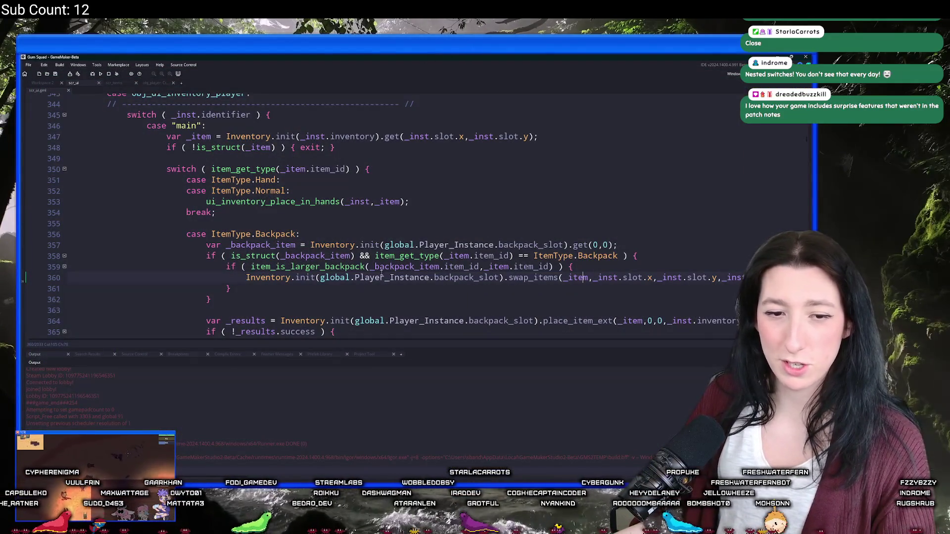
- Inspect line 360, then briefly add and remove function text above the function header
scroll(548, 261, "down", 1)
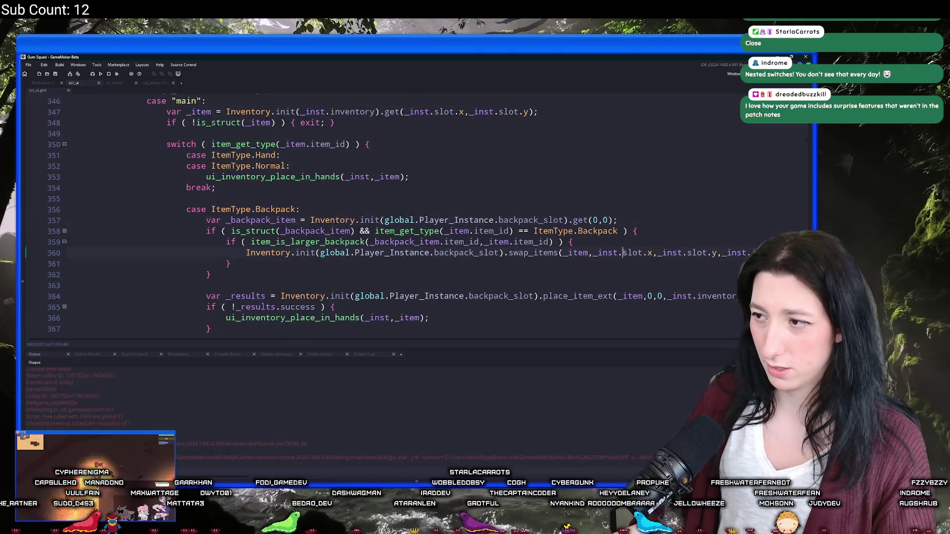
left_click(628, 238)
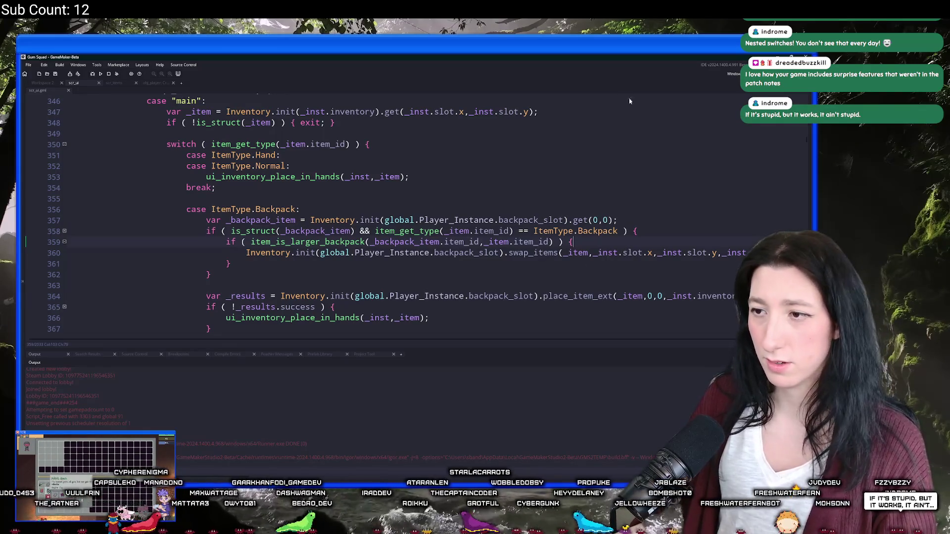
left_click(593, 253)
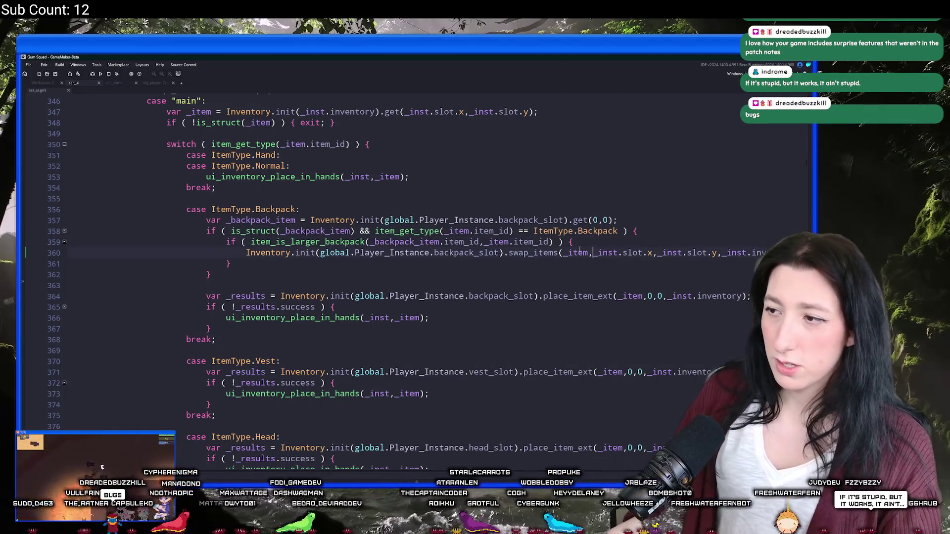
key("shift+End")
key("End")
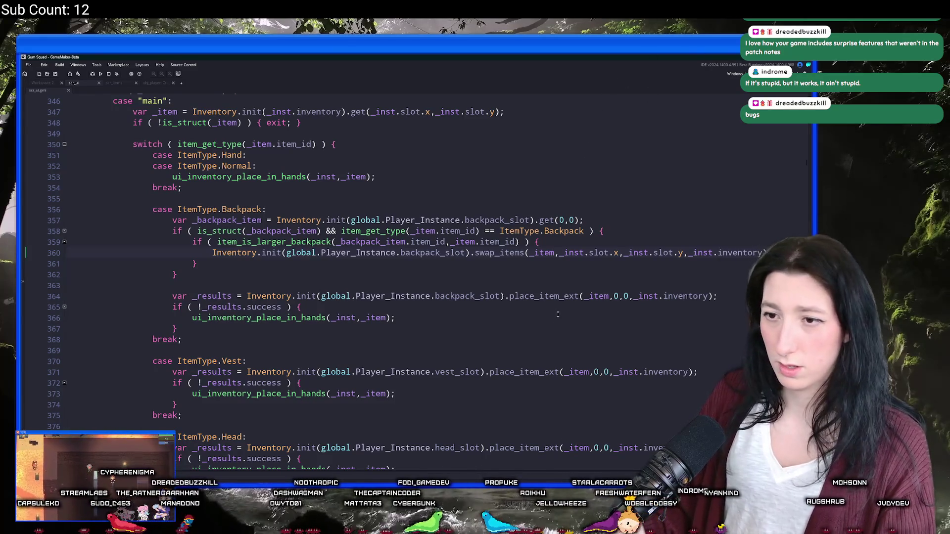
scroll(265, 213, "up", 3)
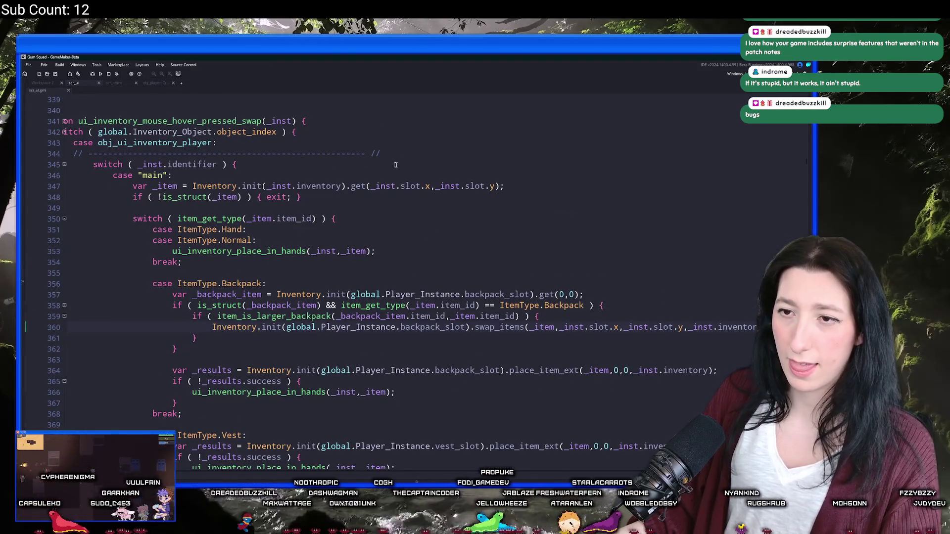
left_click(99, 110)
key("Return")
key("Return")
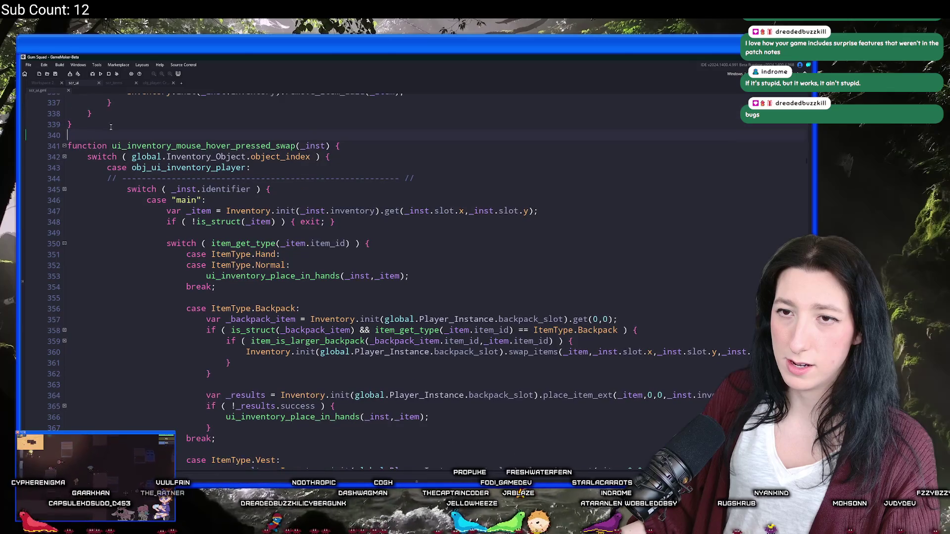
type("function")
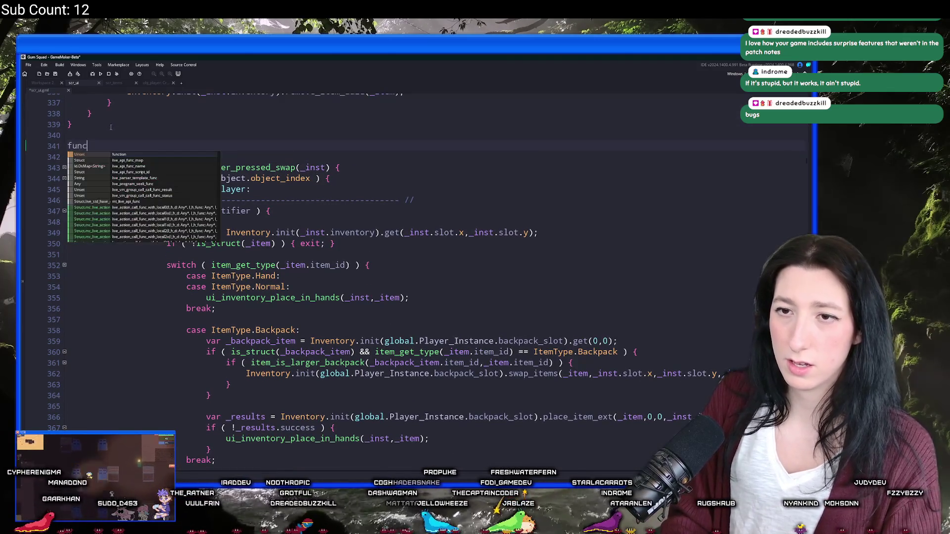
key("BackSpace")
key("BackSpace")
key("BackSpace")
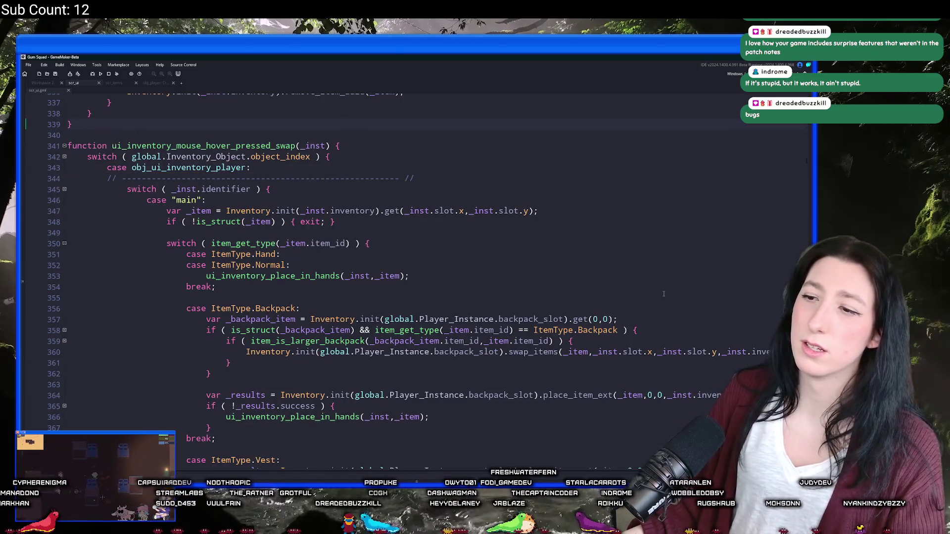
scroll(532, 350, "down", 1)
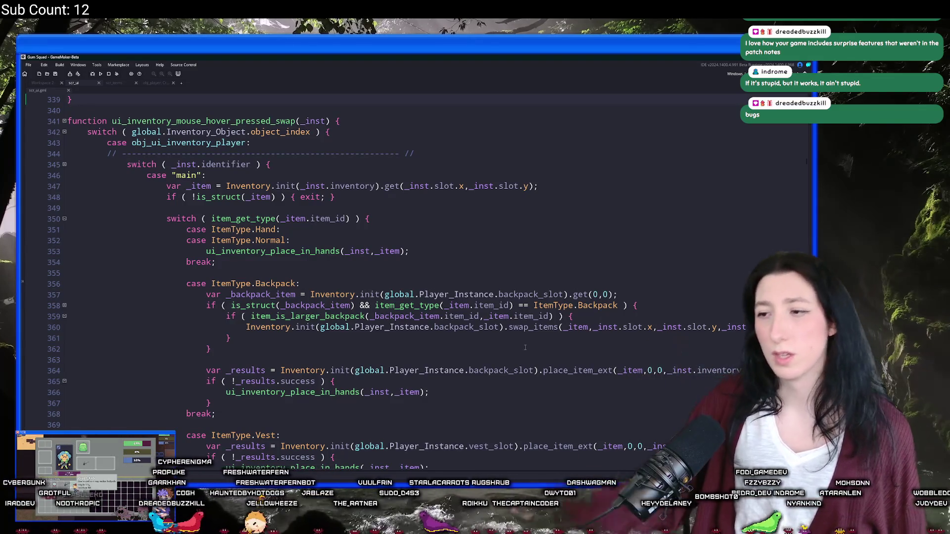
- Start a new line 361 below the swap_items call and begin typing _item
left_click(732, 328)
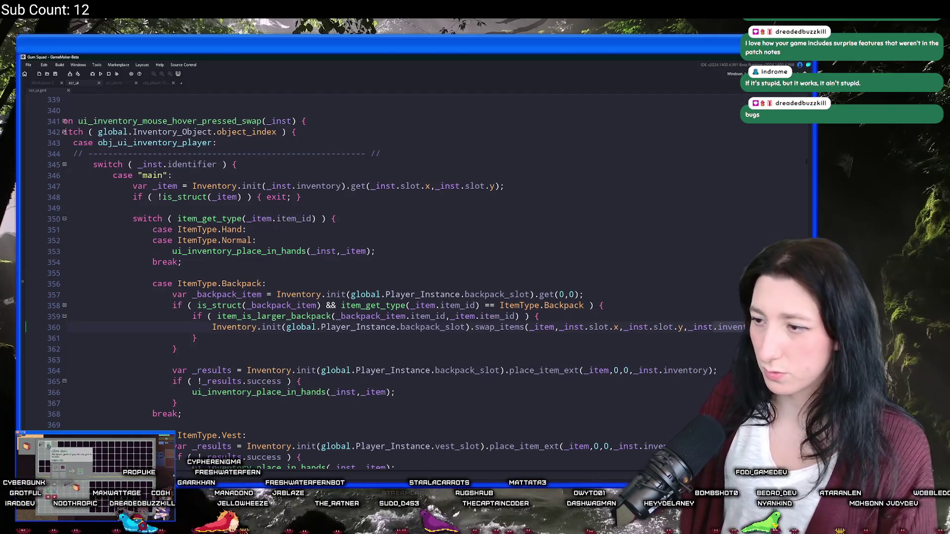
key("Return")
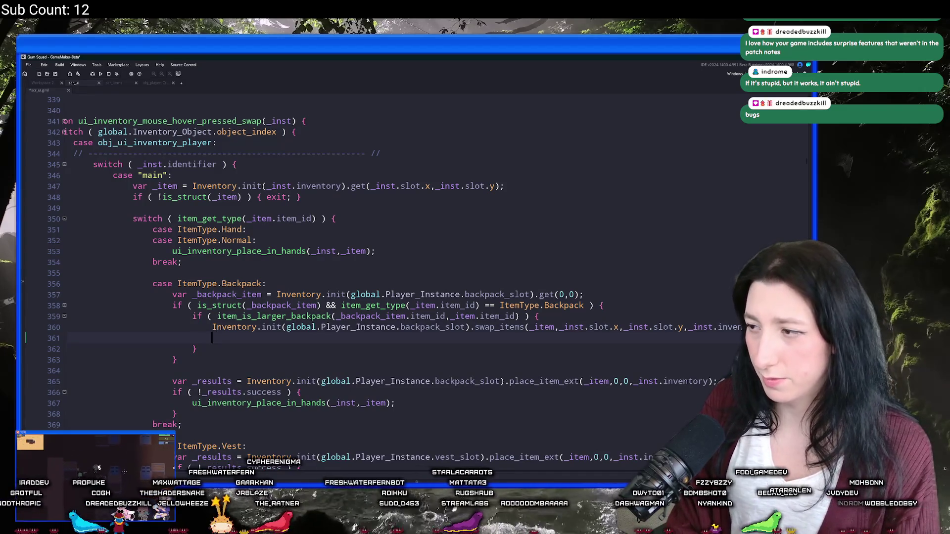
type("_item.")
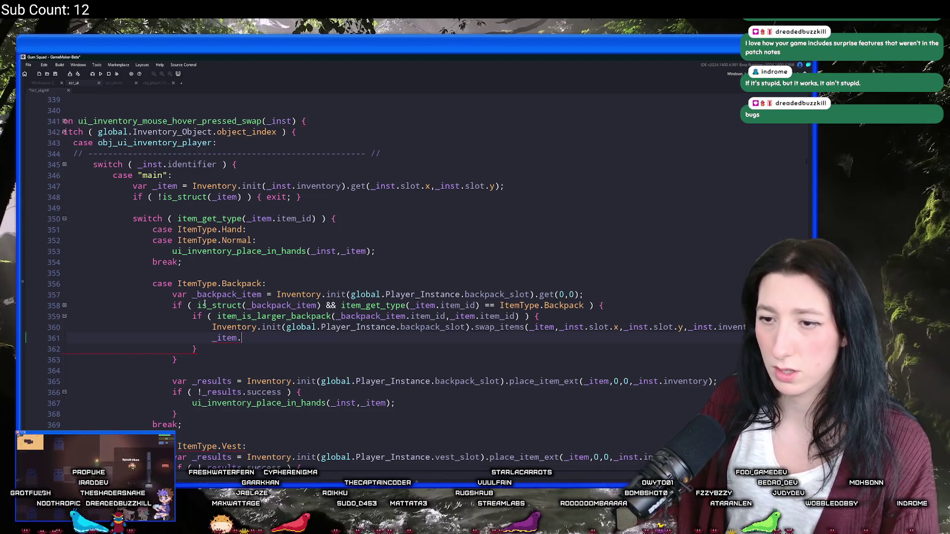
- Write _item.metadata.inventory = _backpack_item.metadata.inventory on line 361 using autocomplete
left_click(217, 338)
type("_backpack_it")
key("Tab")
type("meta")
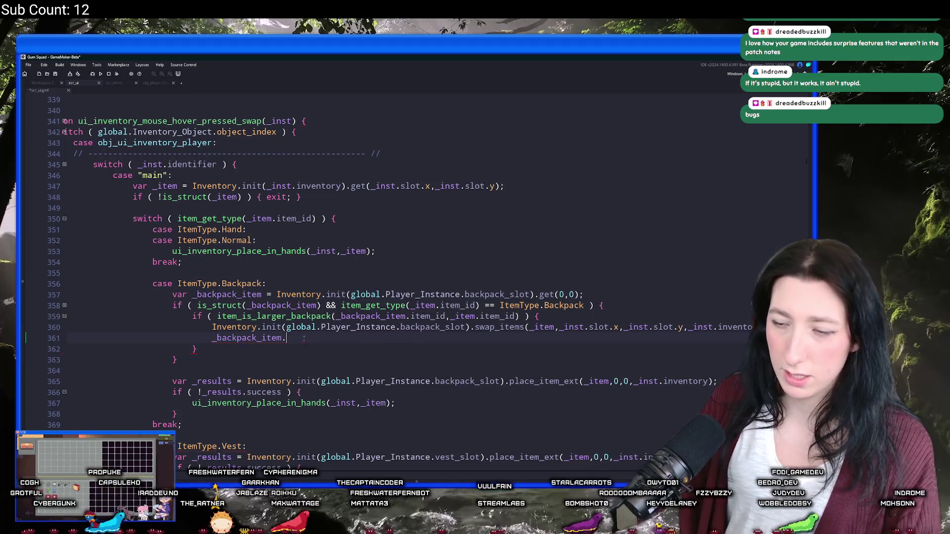
key("Tab")
type(".inventory")
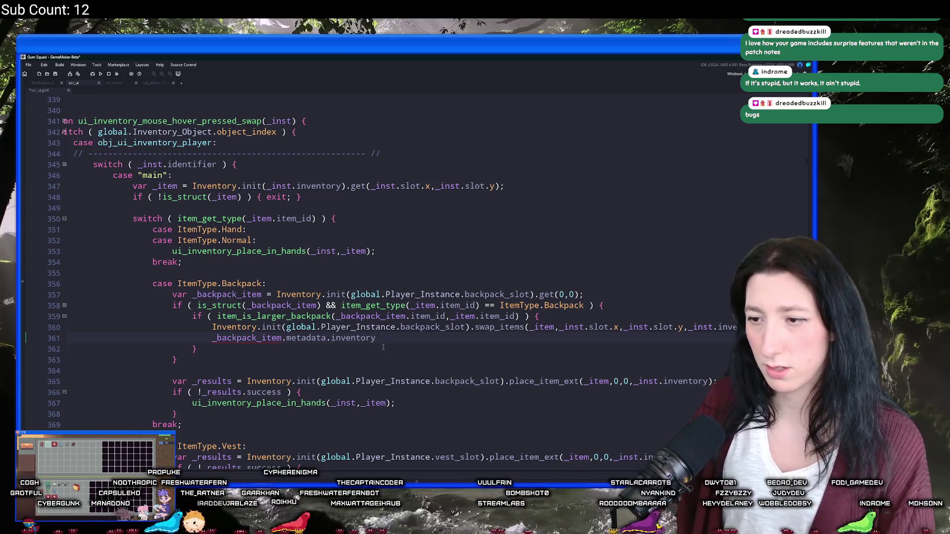
mouse_move(226, 337)
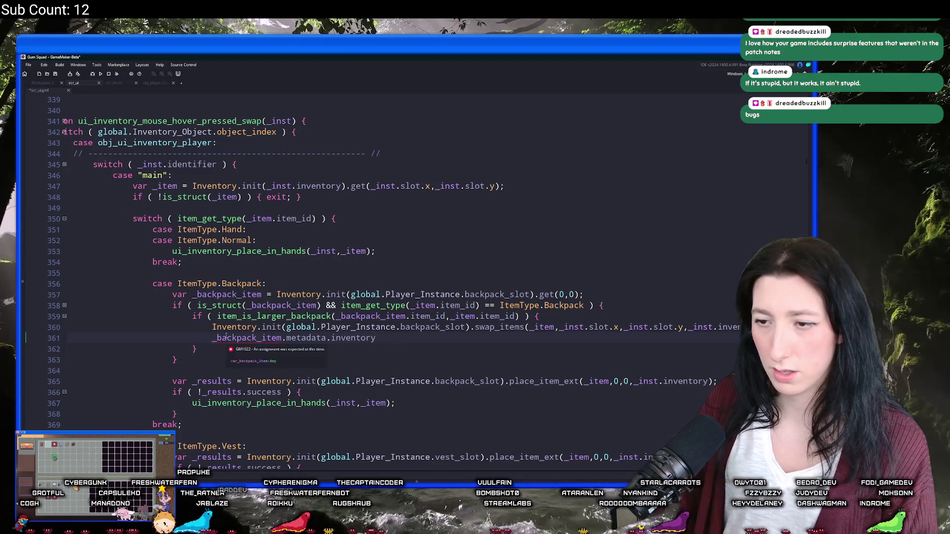
left_click(291, 338)
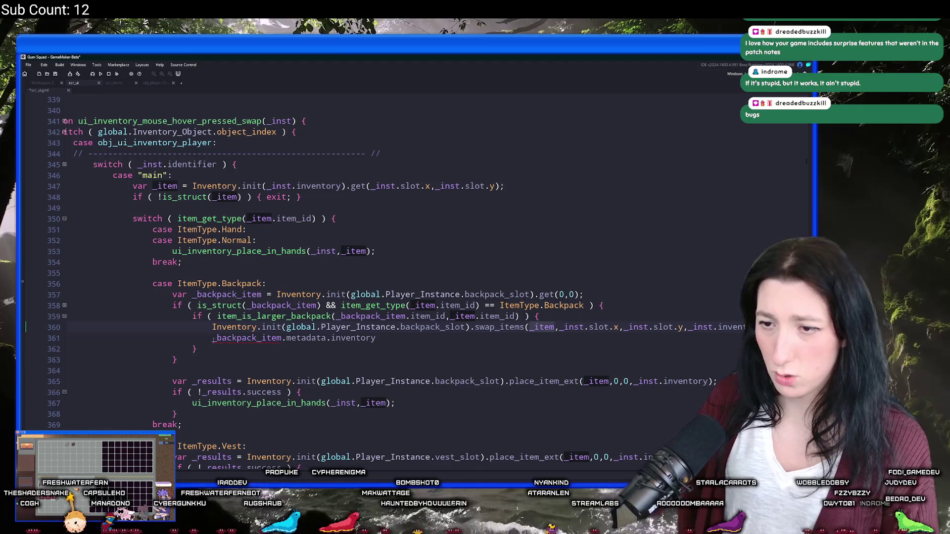
type("_item.metadata.inven")
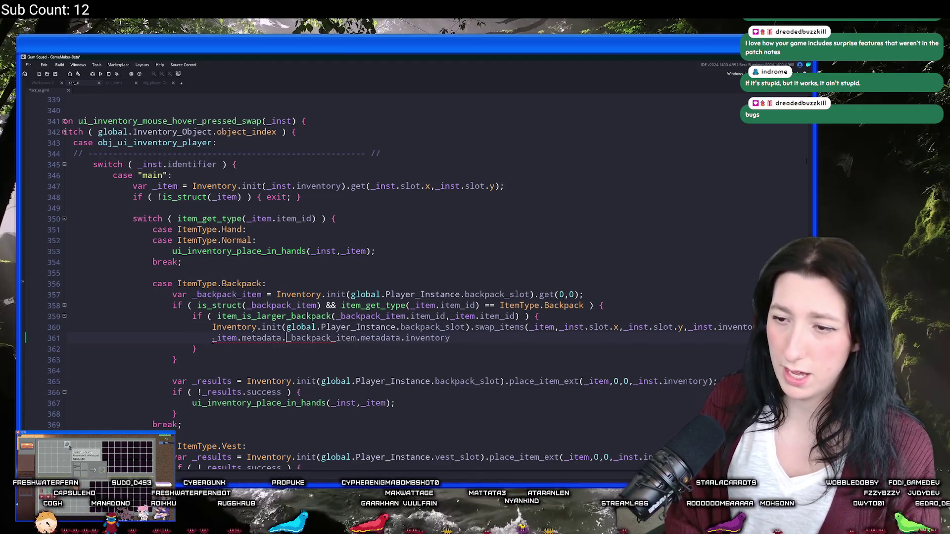
type("o")
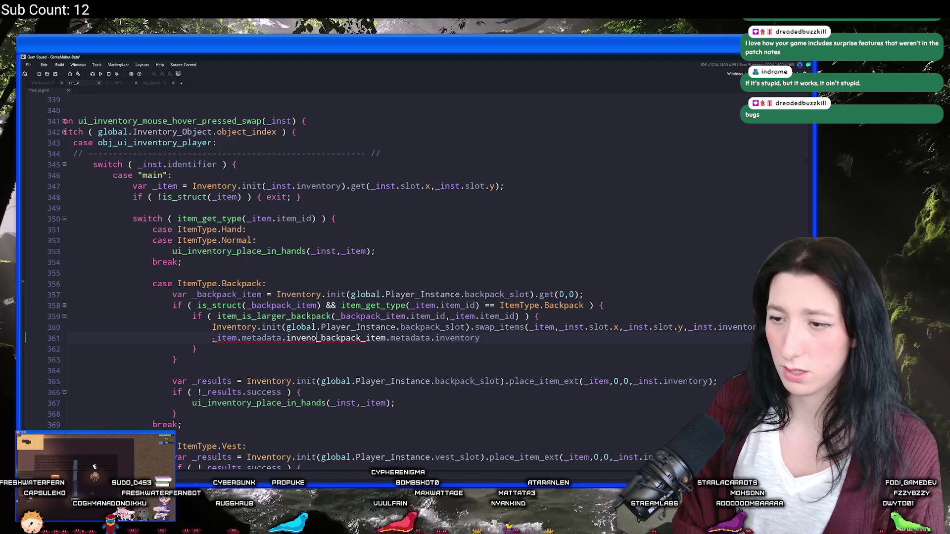
type("ory =")
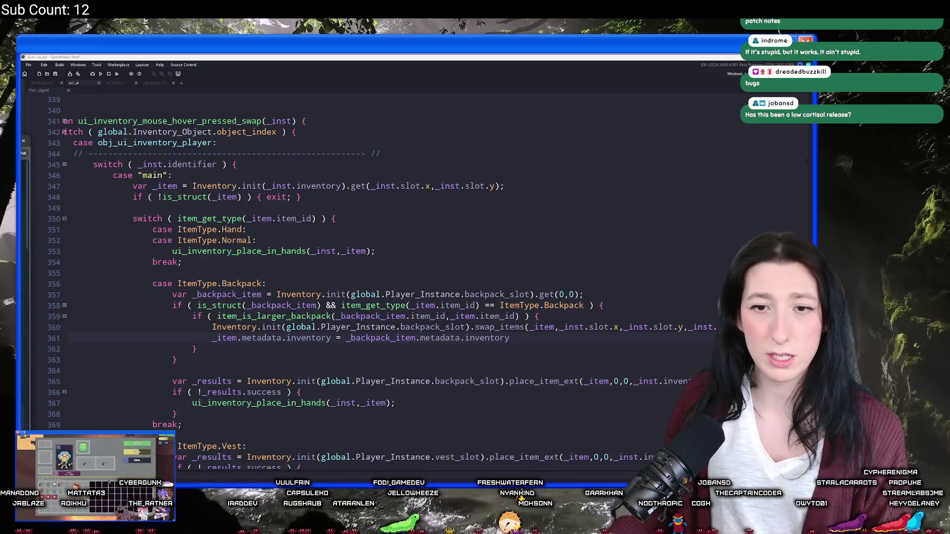
- Browse the customer reviews on the Gum Squad Steam store page, then return to GameMaker
key("alt+Tab")
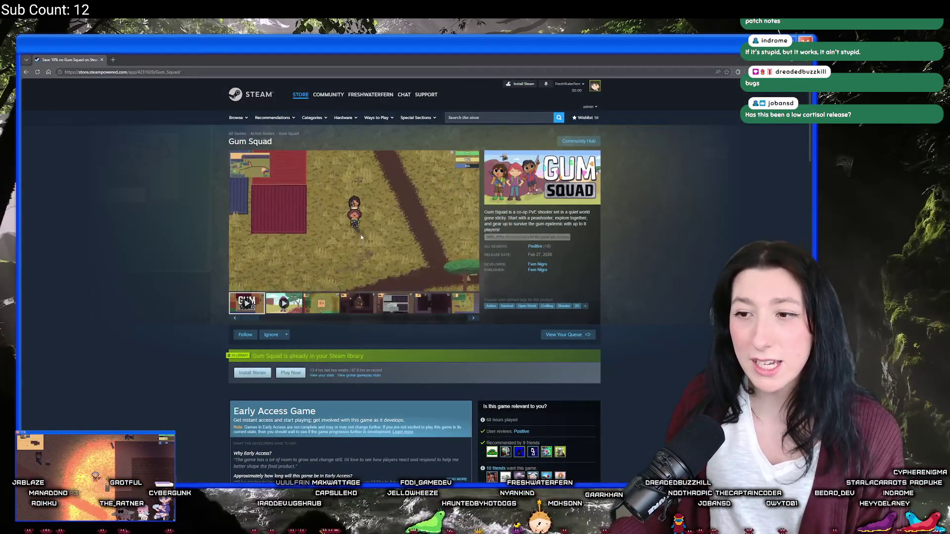
scroll(529, 286, "down", 20)
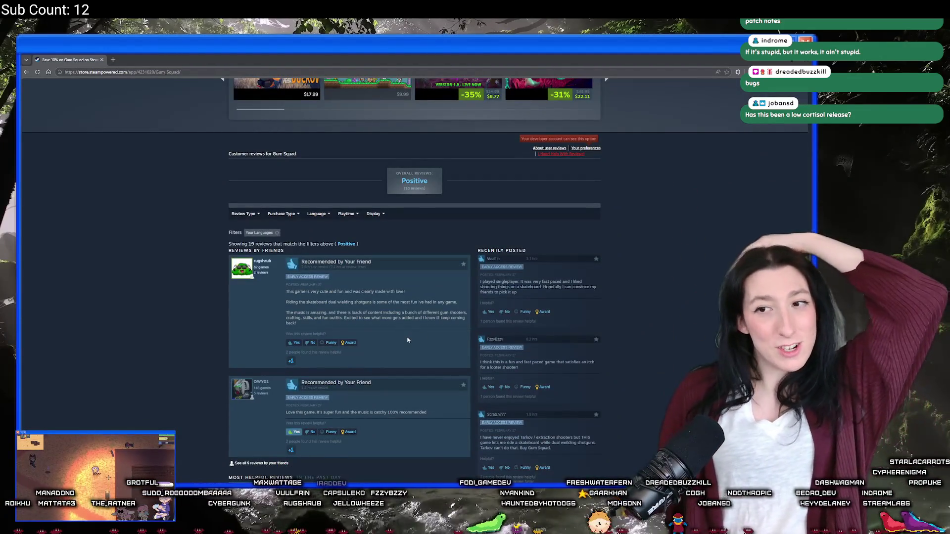
scroll(407, 340, "down", 3)
scroll(405, 325, "down", 15)
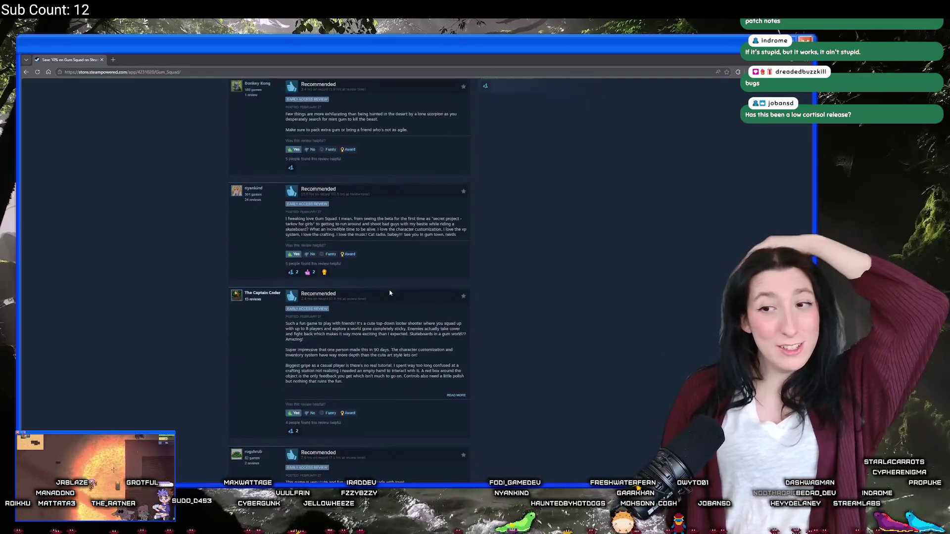
scroll(390, 287, "down", 3)
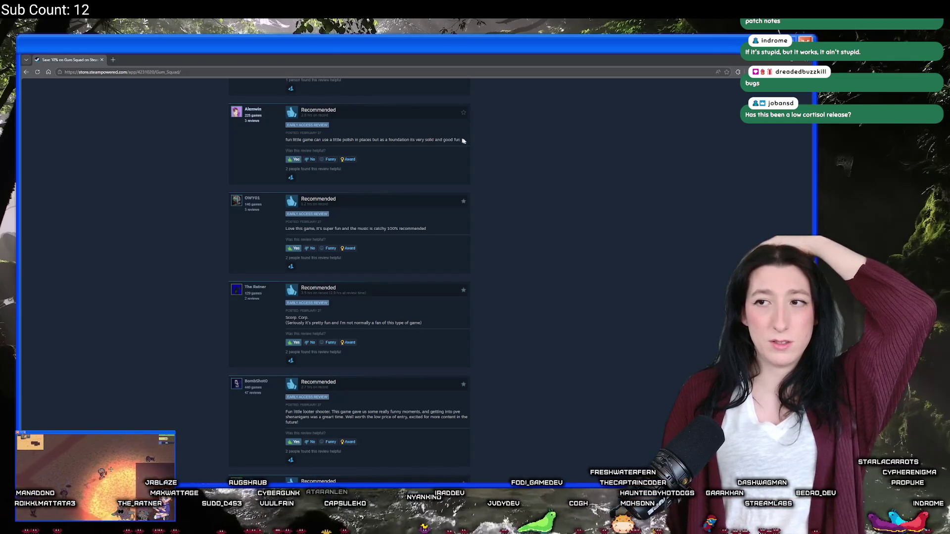
scroll(543, 265, "down", 3)
scroll(540, 263, "up", 10)
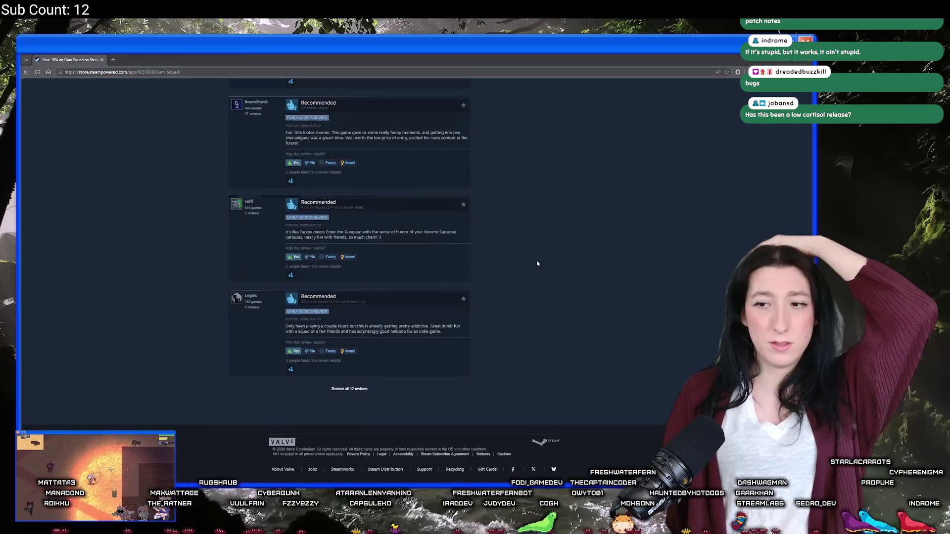
scroll(444, 299, "up", 1)
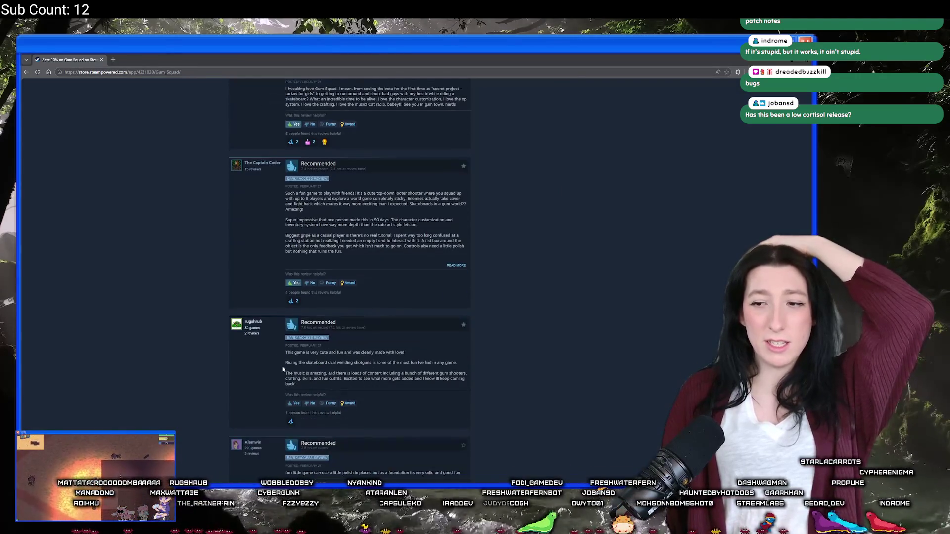
scroll(410, 349, "up", 15)
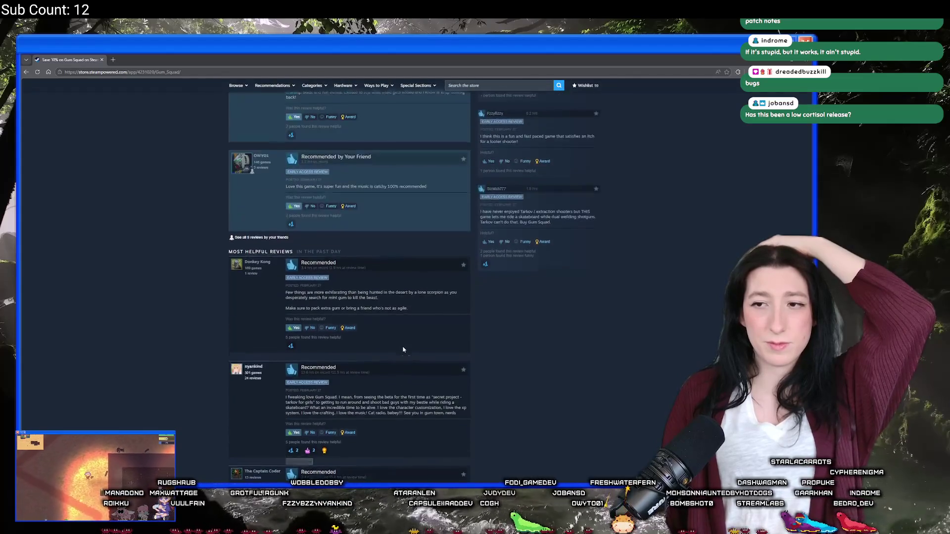
key("alt+Tab")
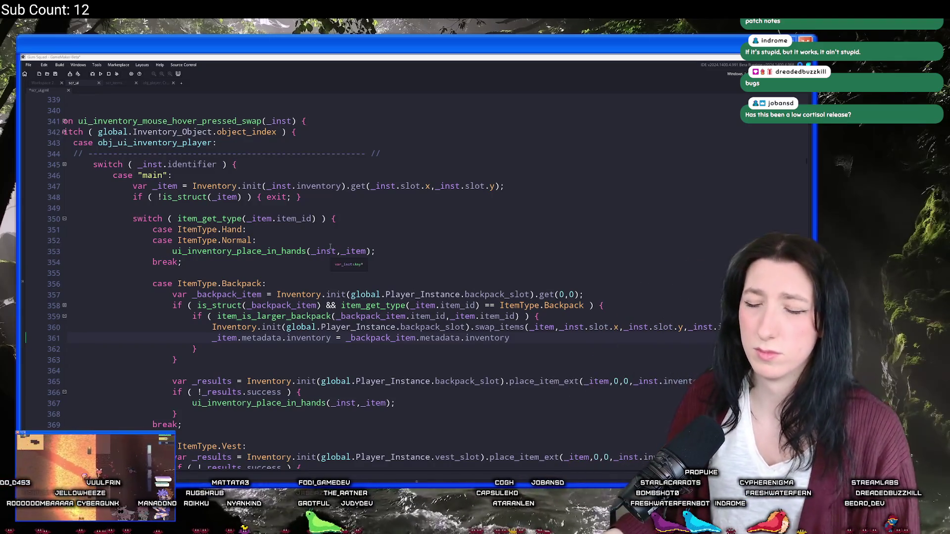
- Refocus GameMaker's code editor on the swap_items line 360
key("alt+Tab")
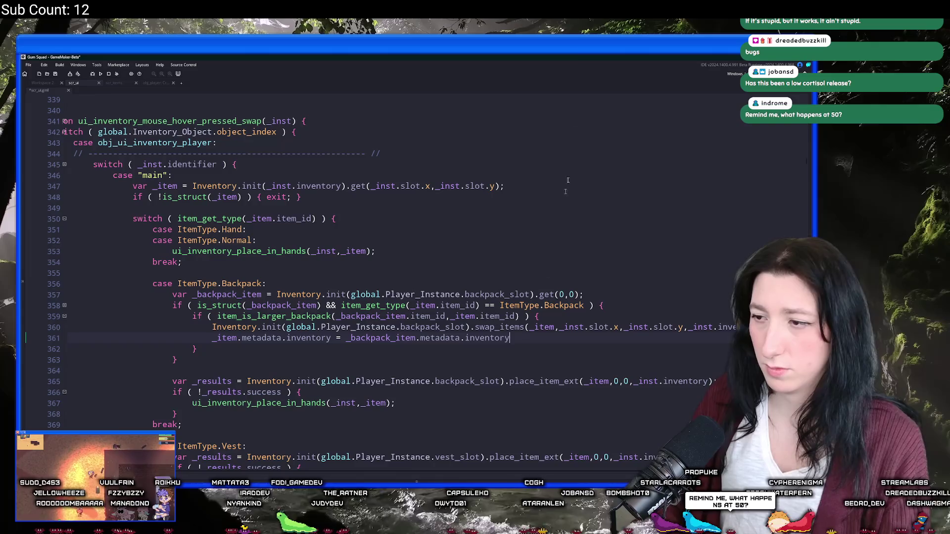
left_click(510, 327)
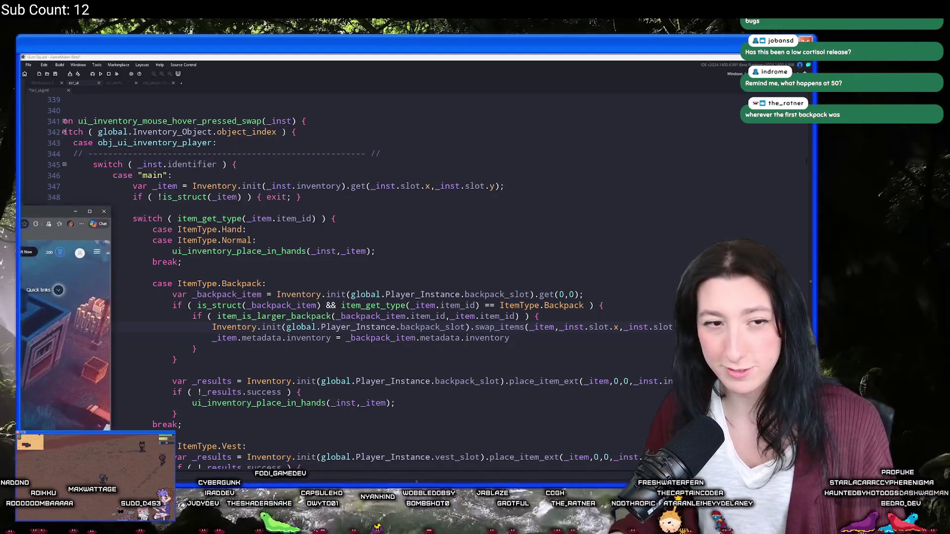
- Search Bing for 'steam algo for reviews'
type("steam a")
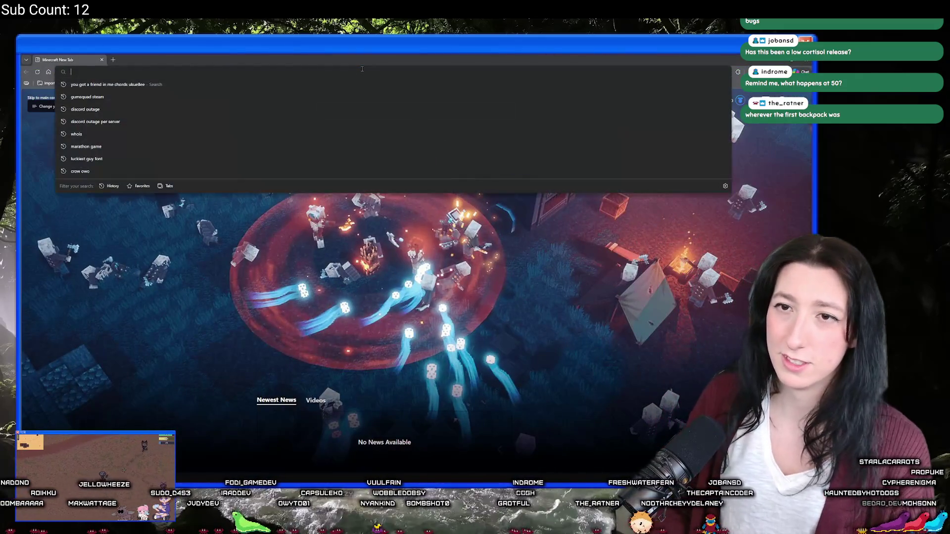
type("lgo l")
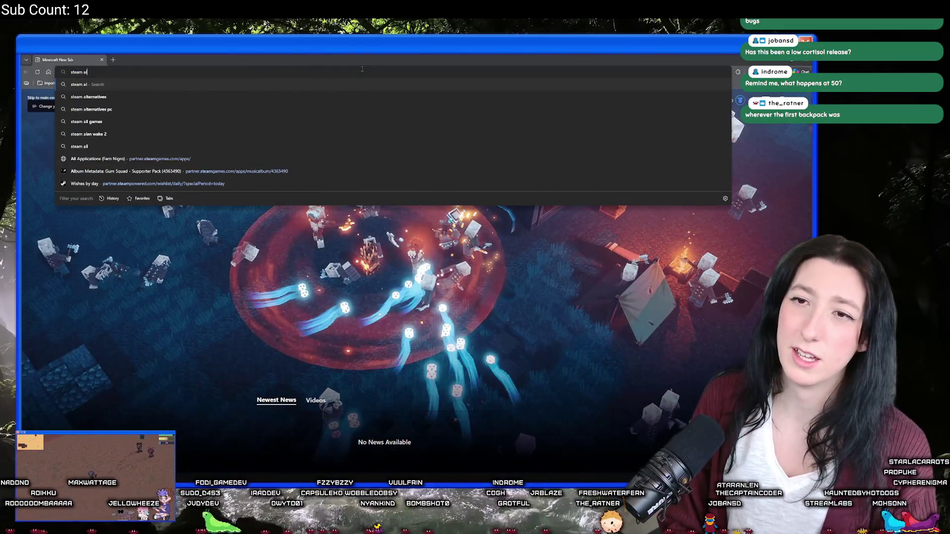
key("BackSpace")
type("for reviewsk")
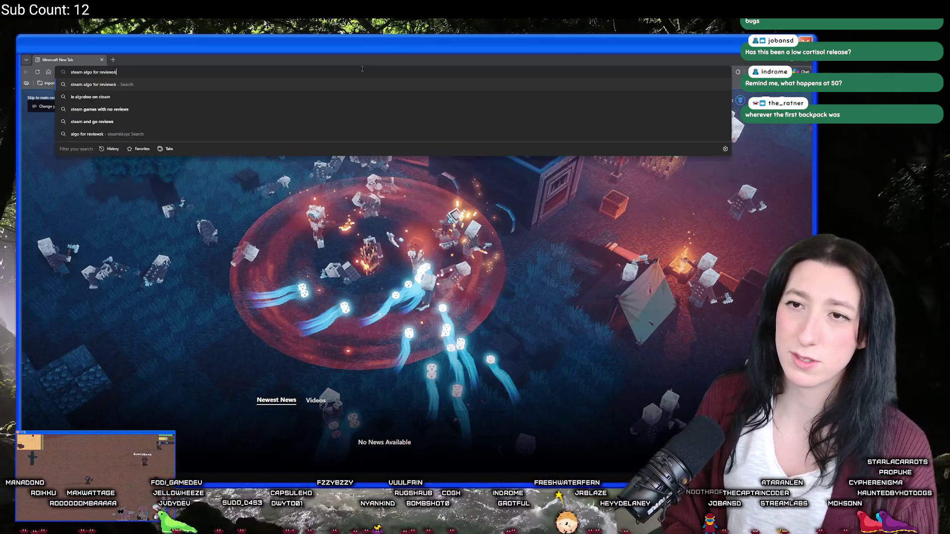
key("Return")
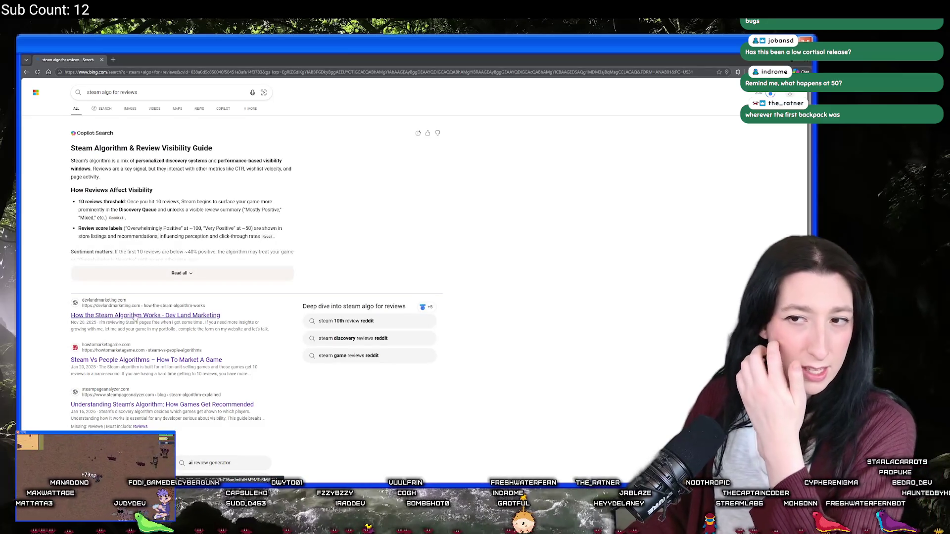
- Expand the Copilot answer on review thresholds and open the 'How the Steam Algorithm Works' article
left_click(137, 278)
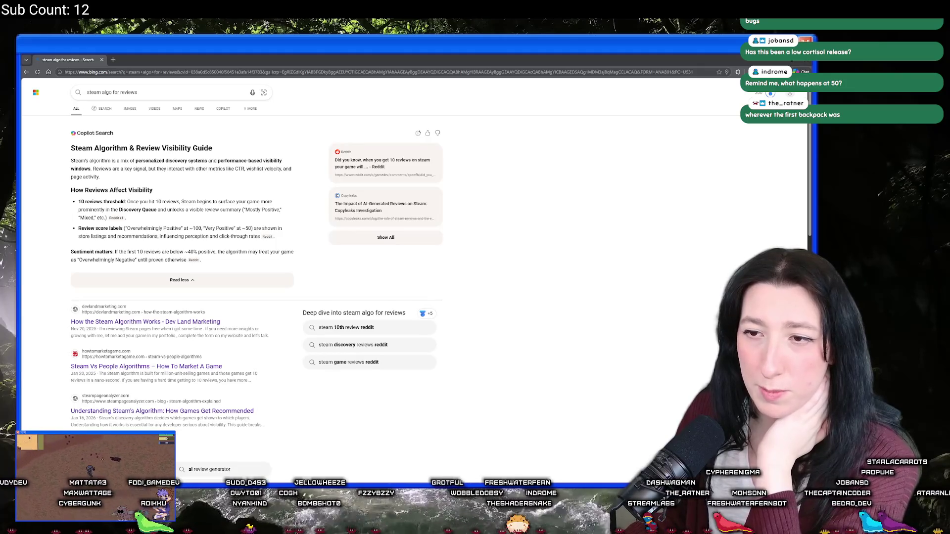
left_click_drag(202, 228, 147, 228)
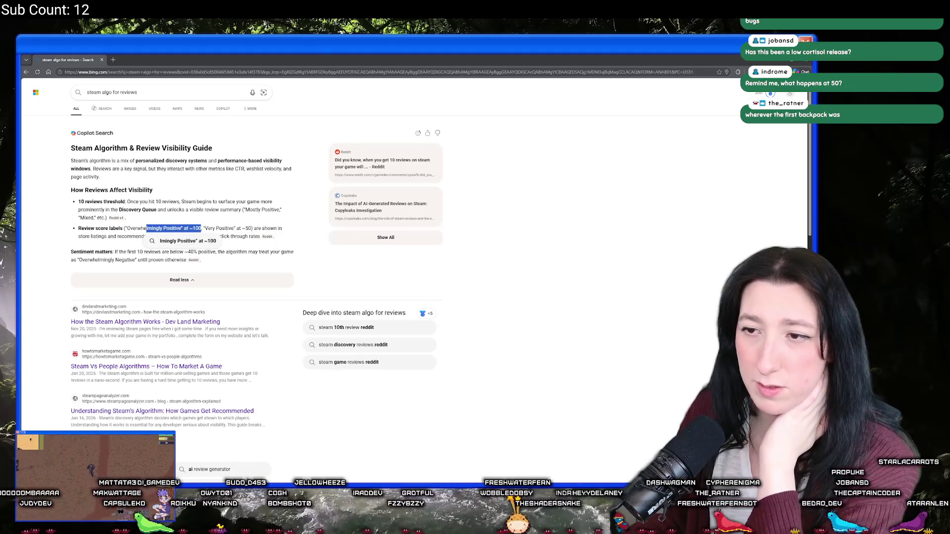
left_click(248, 240)
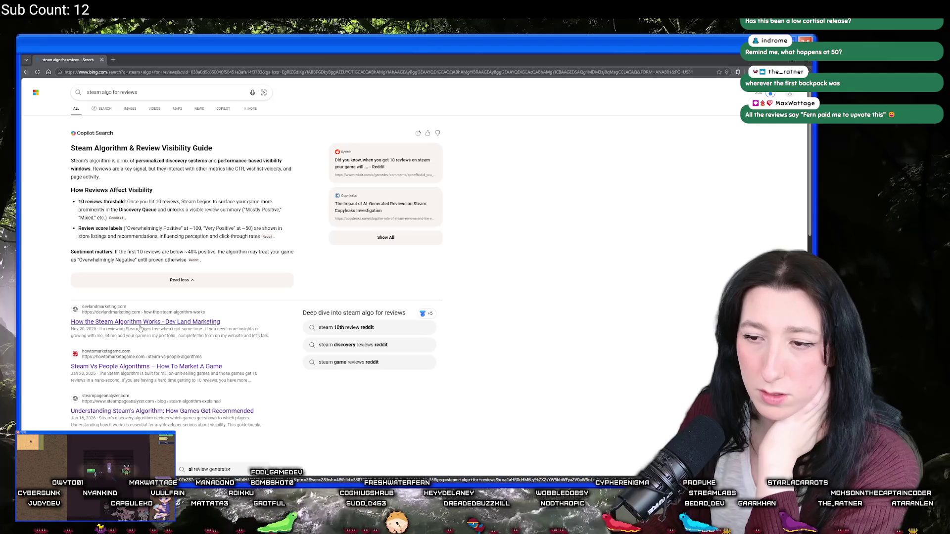
left_click(140, 325)
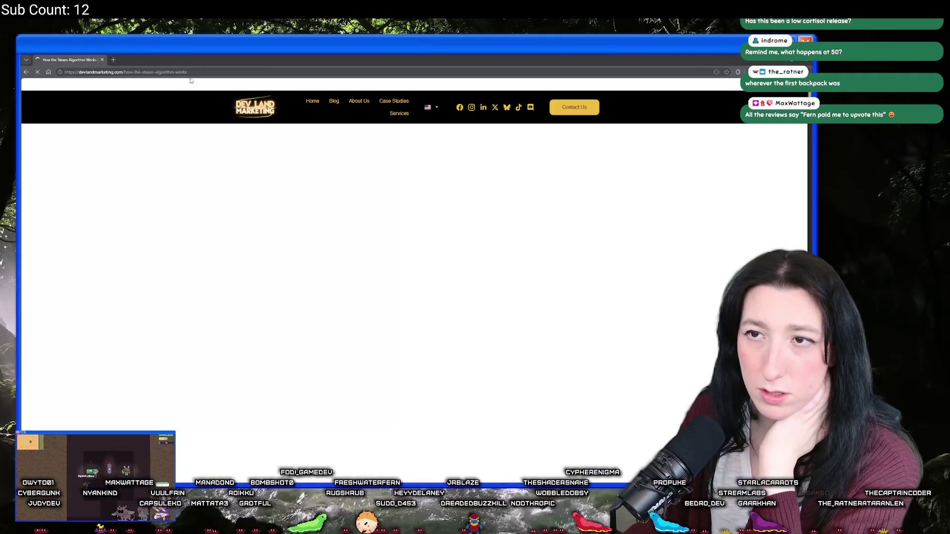
- Read the article's weak CTR, 'holy moment' and Strong launch lines, highlighting each while reading
scroll(198, 213, "down", 8)
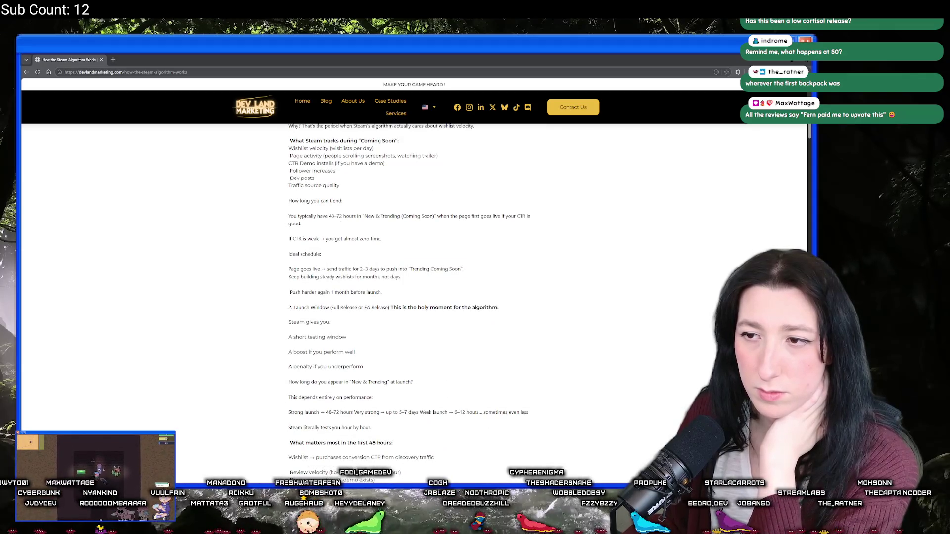
left_click_drag(386, 240, 284, 242)
left_click(319, 253)
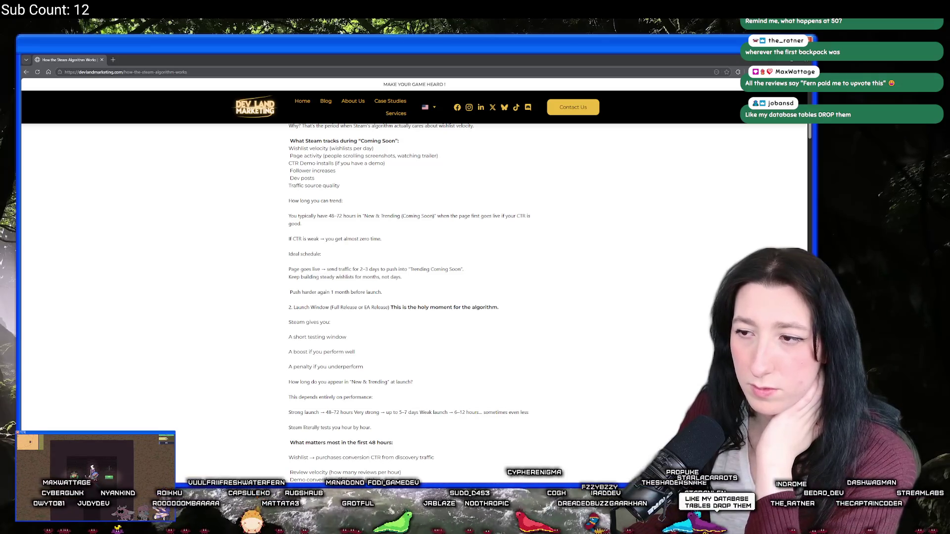
scroll(303, 236, "down", 3)
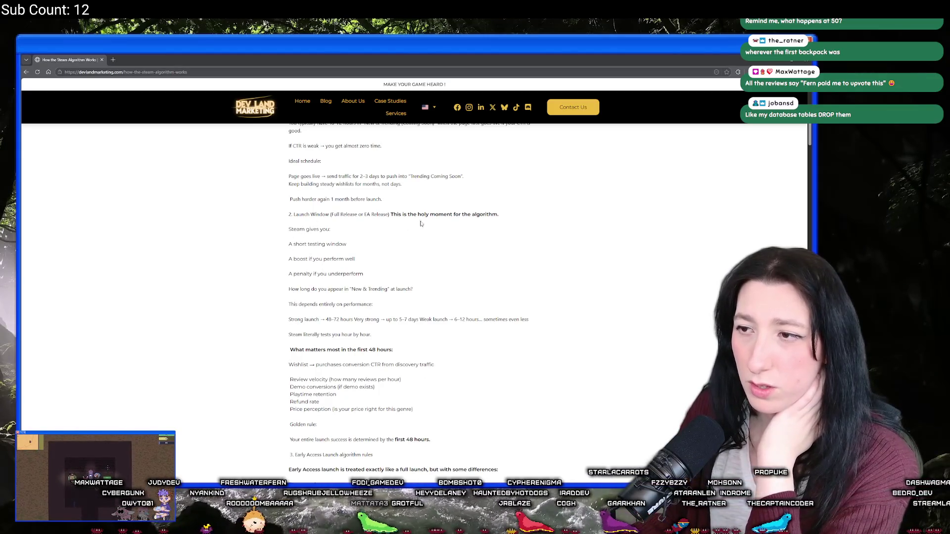
left_click_drag(499, 217, 373, 216)
left_click(345, 221)
mouse_move(301, 259)
left_mouse_down()
mouse_move(344, 259)
mouse_move(290, 243)
left_mouse_up()
double_click(346, 274)
left_click(348, 244)
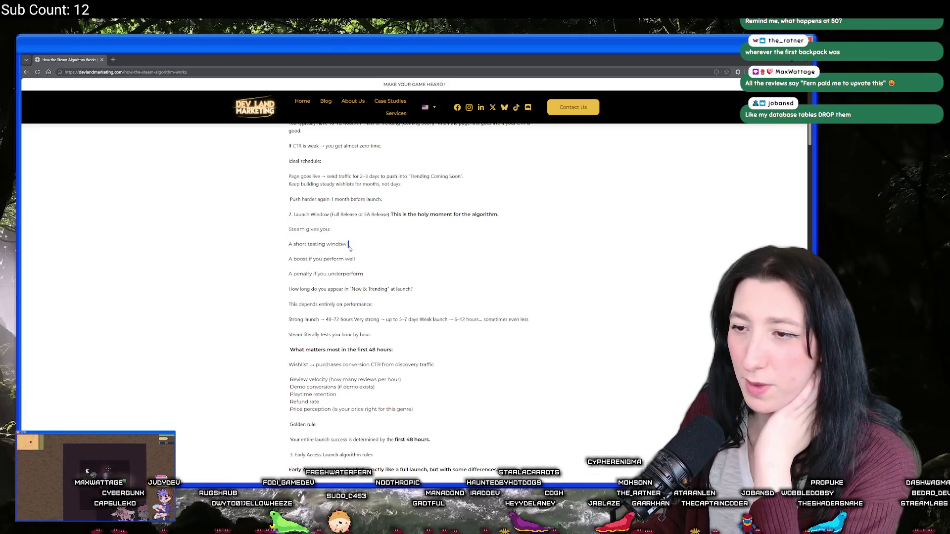
left_click(352, 294)
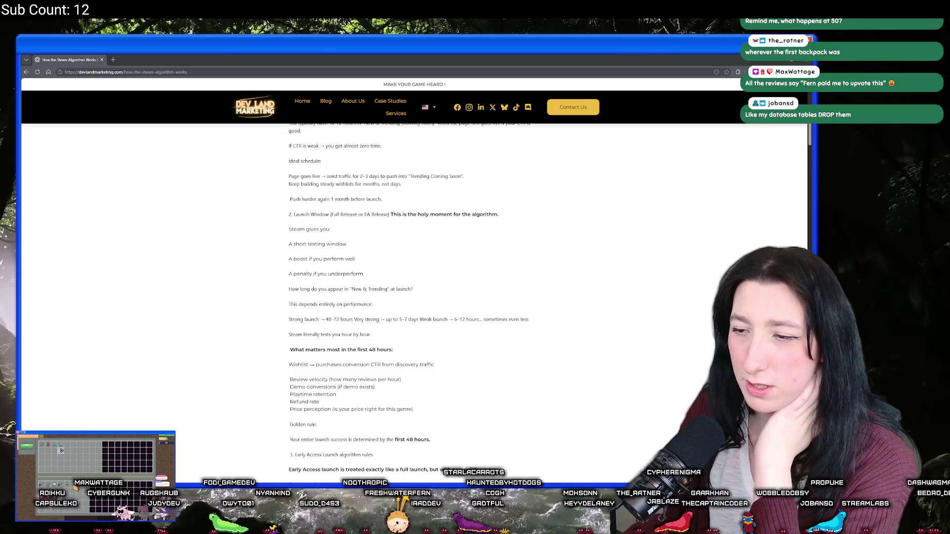
mouse_move(299, 319)
left_mouse_down()
mouse_move(370, 319)
mouse_move(288, 319)
left_mouse_up()
left_click(380, 348)
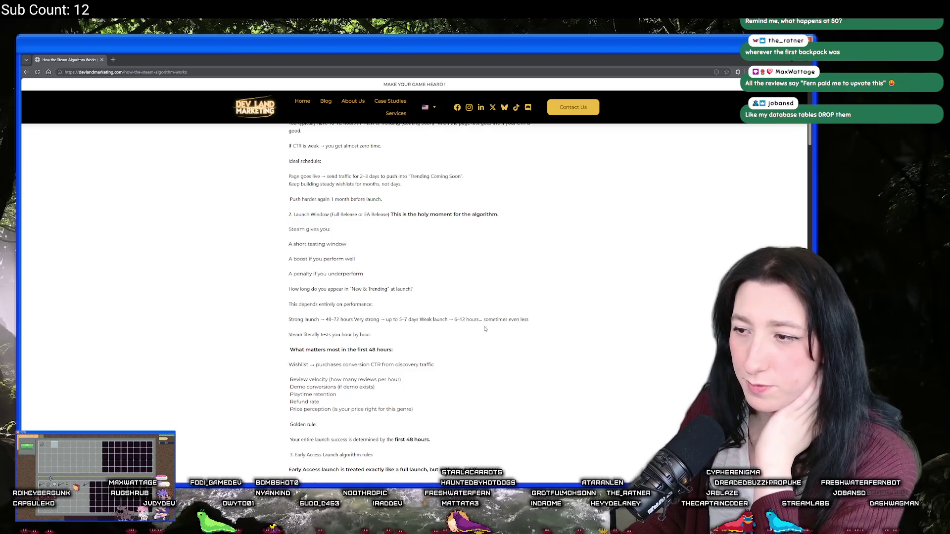
left_click_drag(426, 319, 530, 319)
left_click(457, 347)
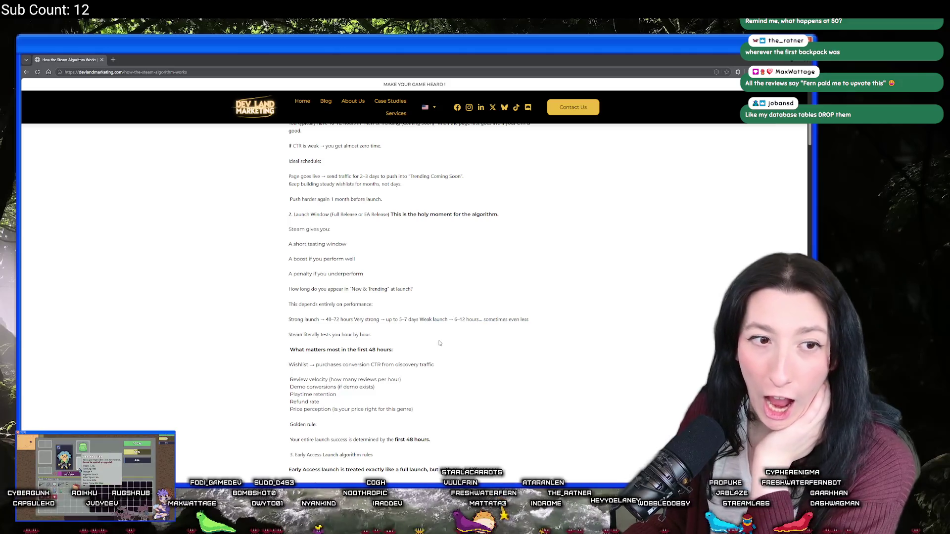
- Continue through the price perception line and the 'Steam expects 200–1000 wishlists' paragraph
scroll(416, 309, "down", 1)
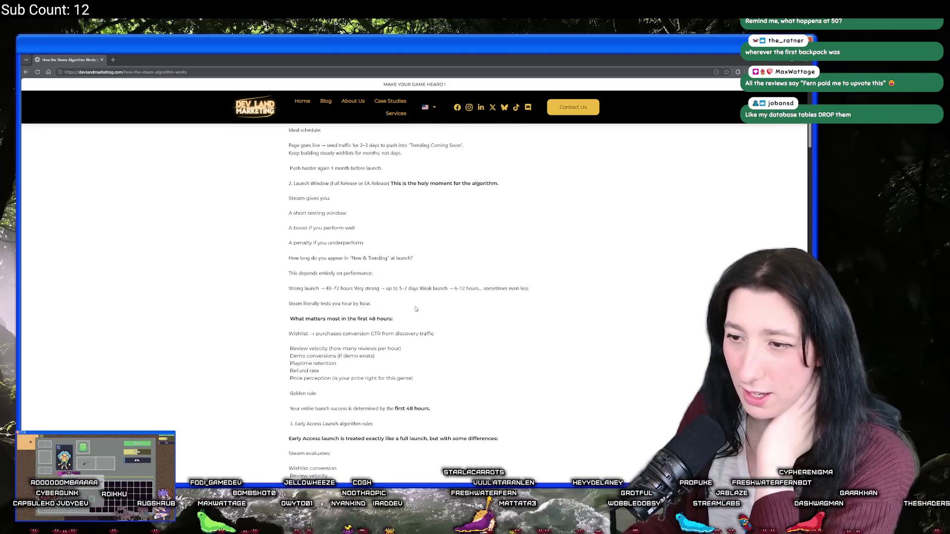
scroll(414, 309, "down", 1)
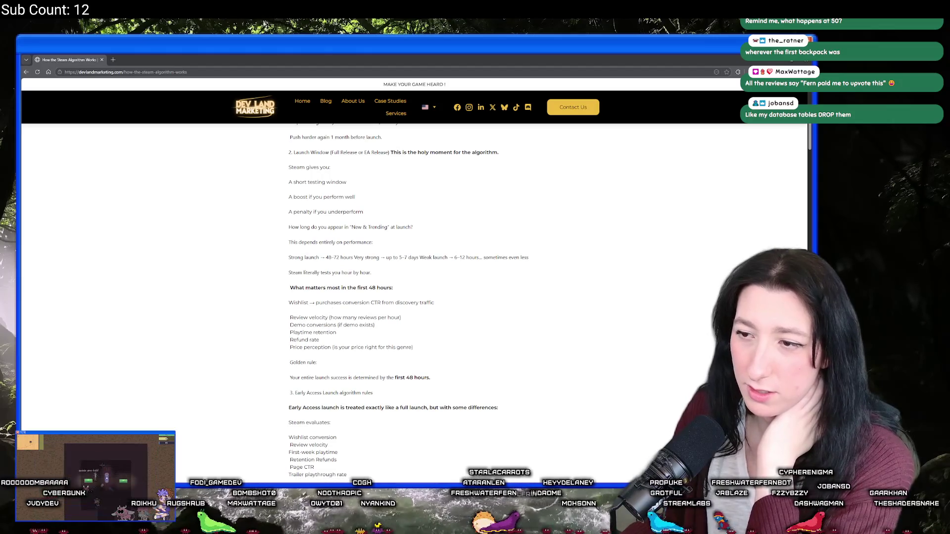
scroll(380, 309, "down", 2)
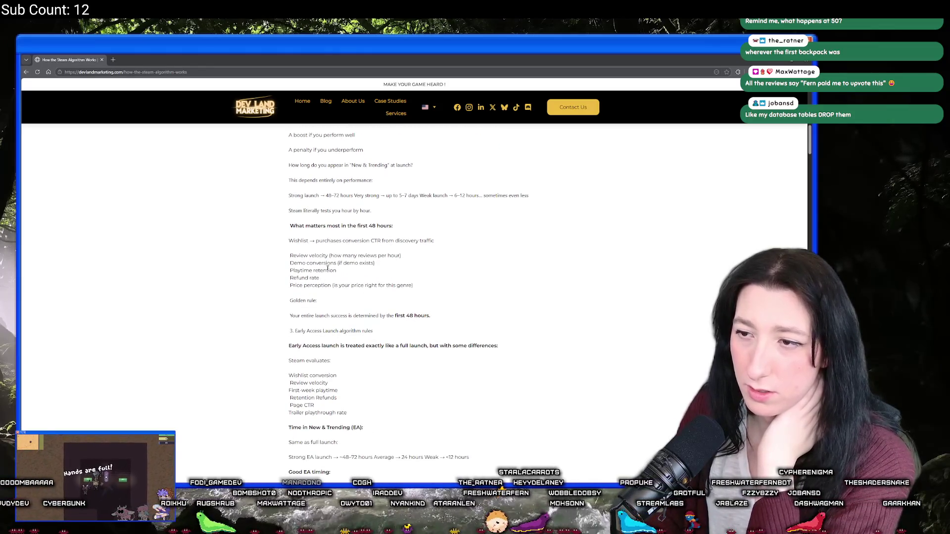
mouse_move(403, 258)
left_mouse_down()
mouse_move(287, 257)
mouse_move(292, 201)
left_mouse_up()
left_click_drag(312, 285, 316, 285)
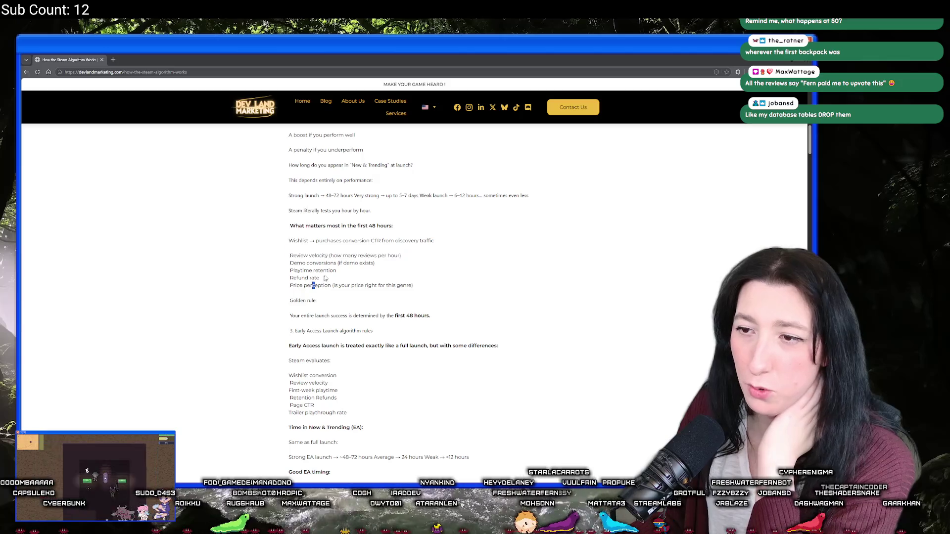
left_click(365, 264)
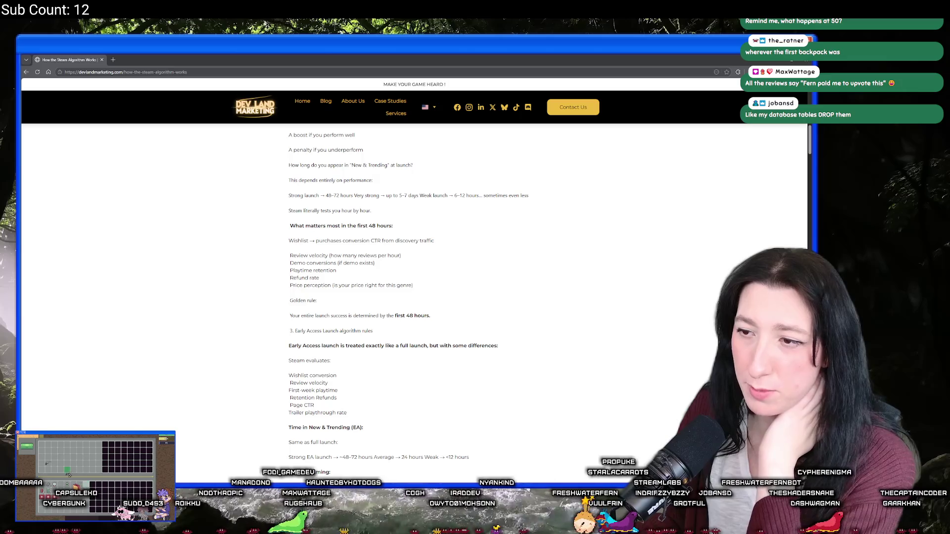
scroll(341, 261, "down", 2)
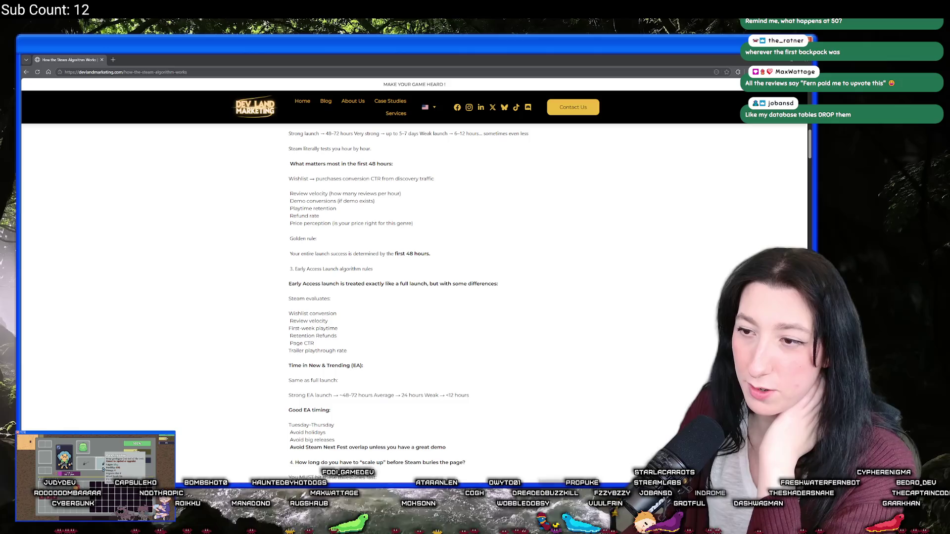
double_click(151, 55)
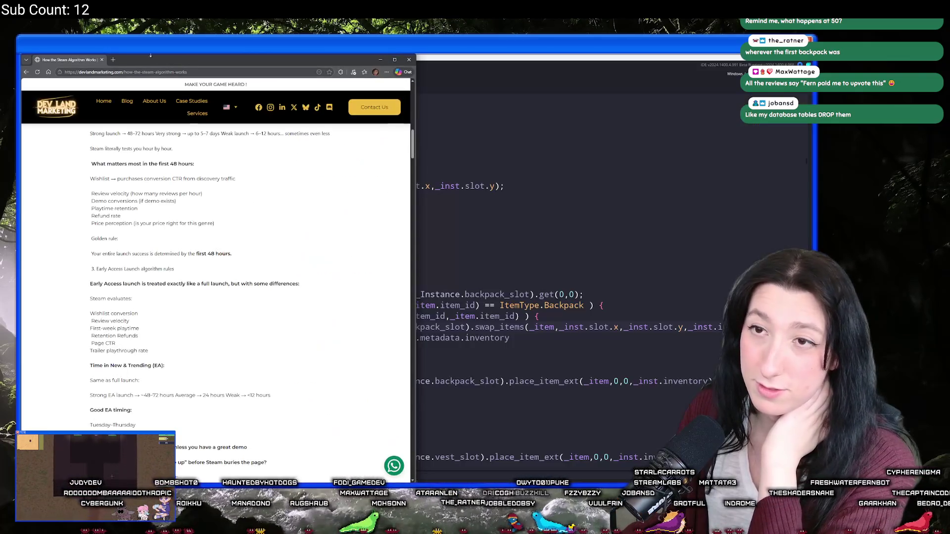
double_click(145, 63)
scroll(217, 346, "down", 3)
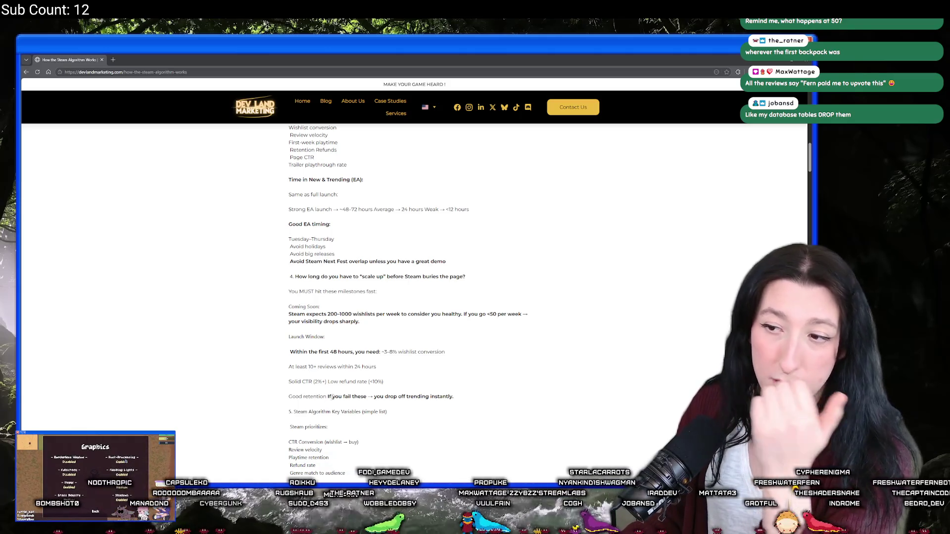
left_click_drag(369, 325, 284, 317)
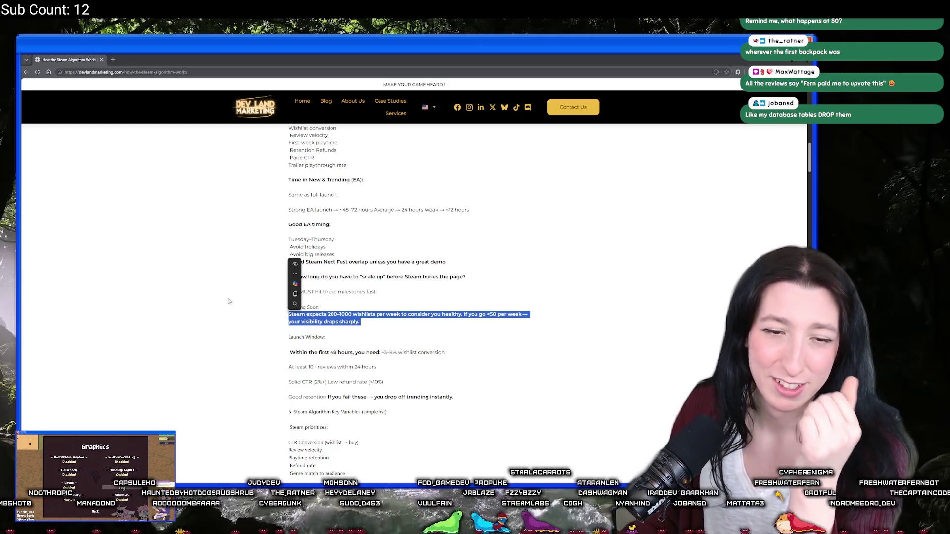
left_click(152, 268)
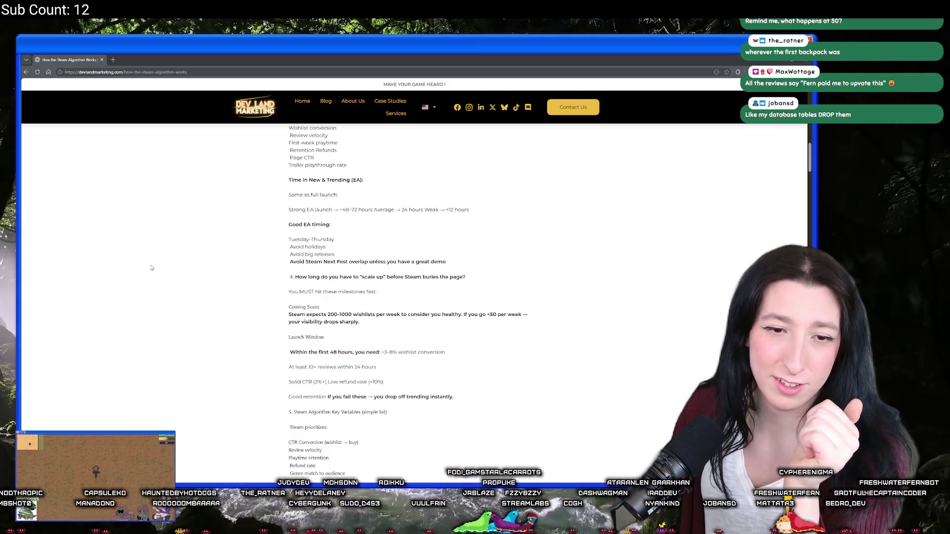
- Scroll down to the localized capsule art and languages section, then return to GameMaker
scroll(151, 267, "down", 10)
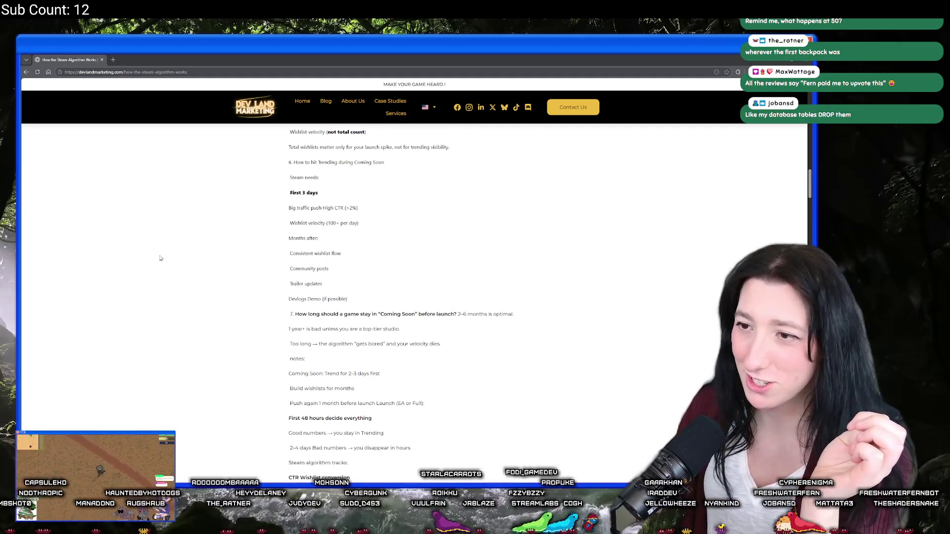
scroll(156, 244, "down", 3)
scroll(156, 243, "up", 2)
scroll(154, 240, "up", 2)
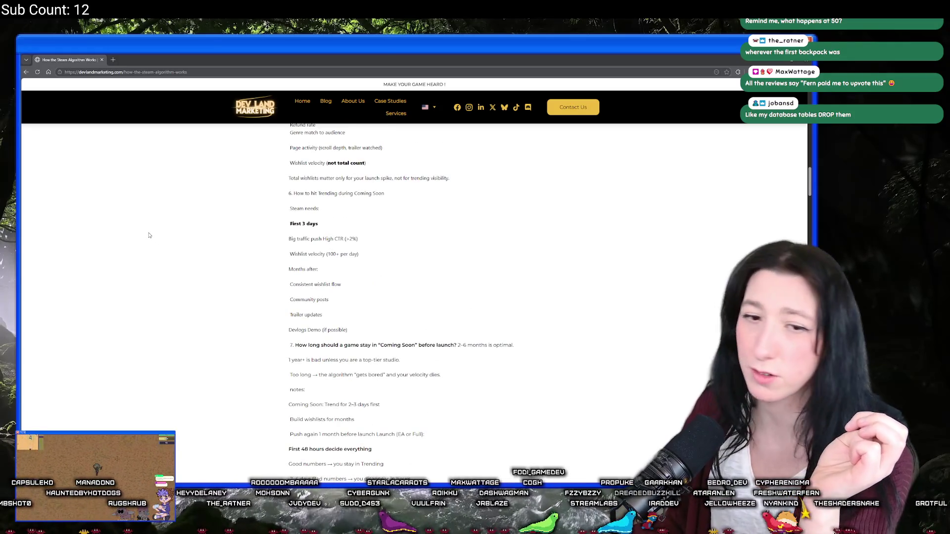
scroll(149, 236, "down", 10)
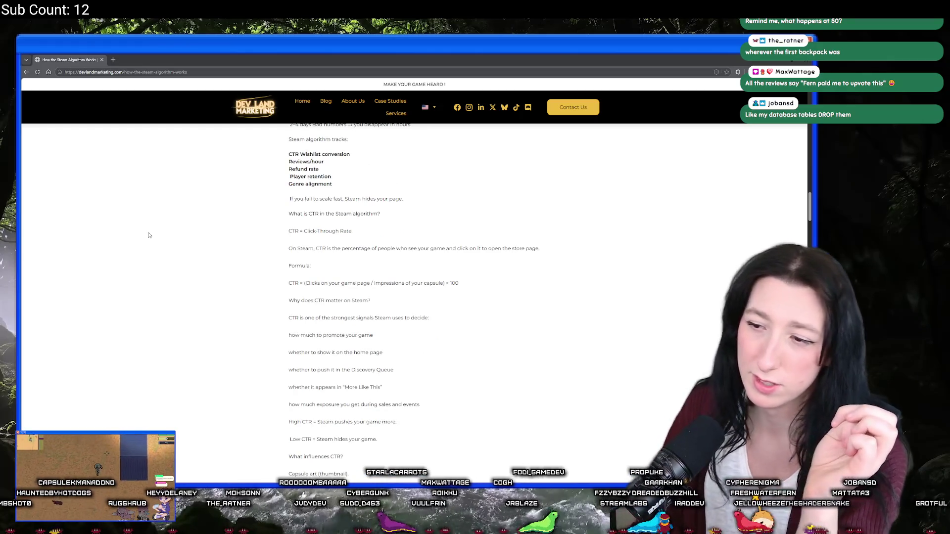
scroll(149, 236, "down", 4)
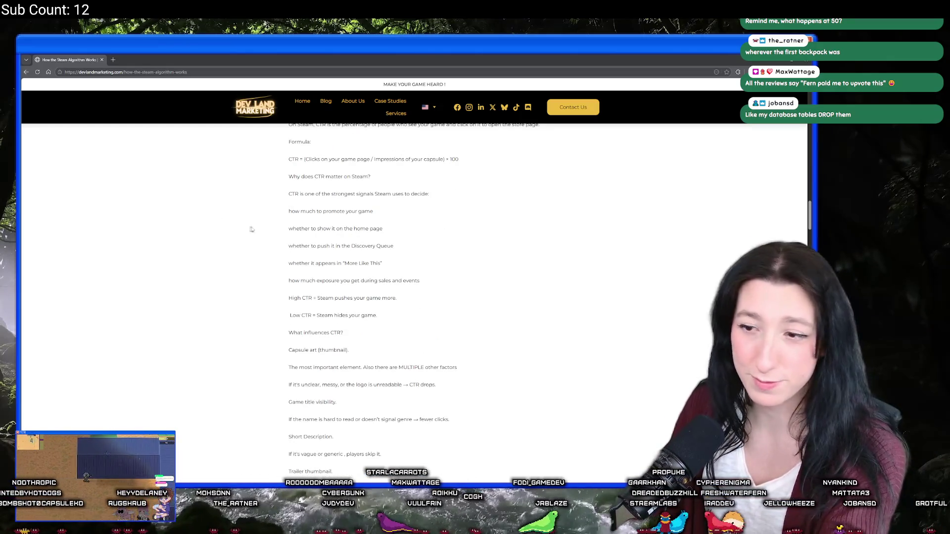
scroll(252, 229, "down", 5)
scroll(239, 218, "down", 20)
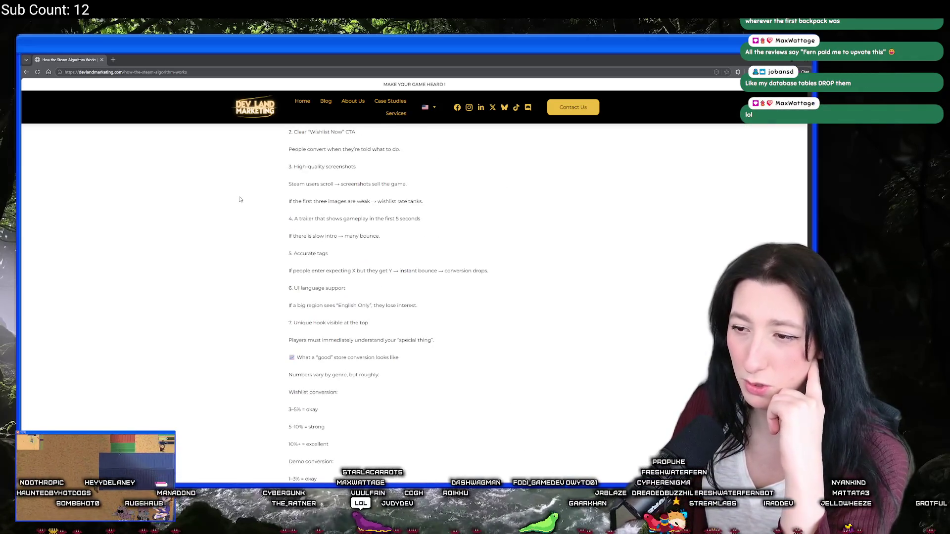
scroll(239, 193, "down", 8)
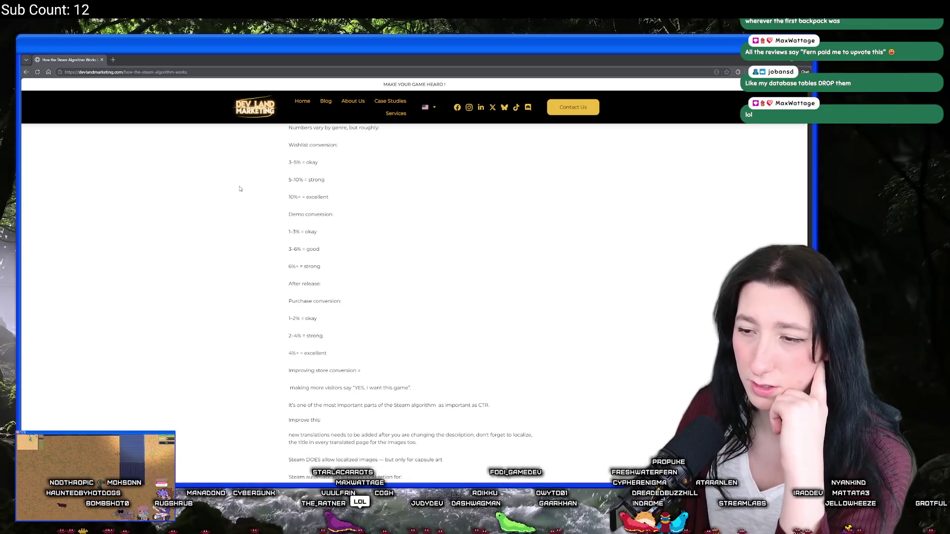
scroll(232, 181, "down", 10)
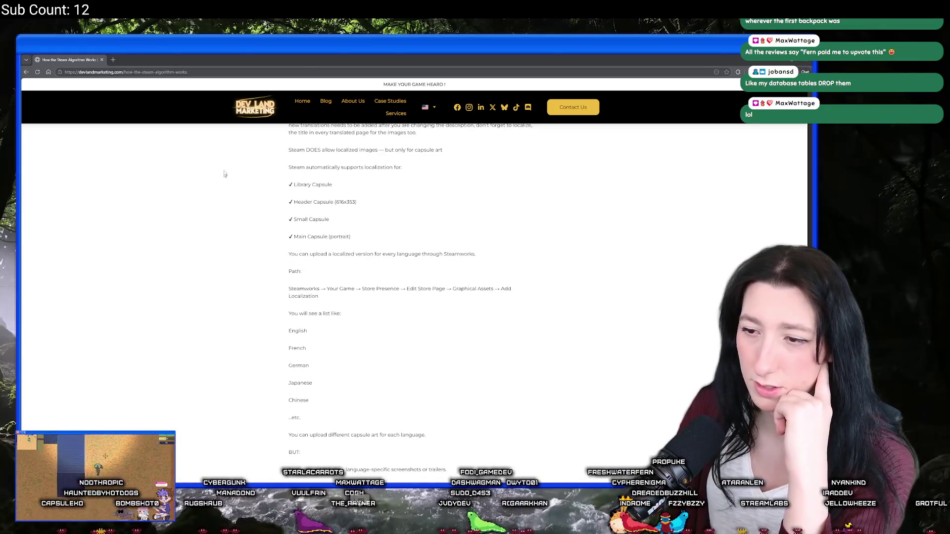
left_click_drag(75, 60, 300, 162)
key("alt+Tab")
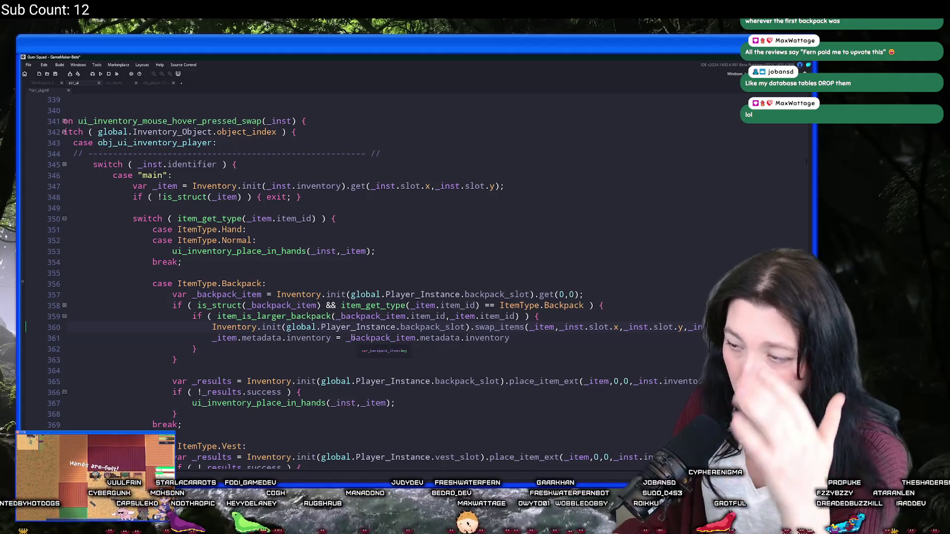
- Duplicate line 360's backpack-slot Inventory.init call onto a new line 361 ending in .place
left_click(555, 327)
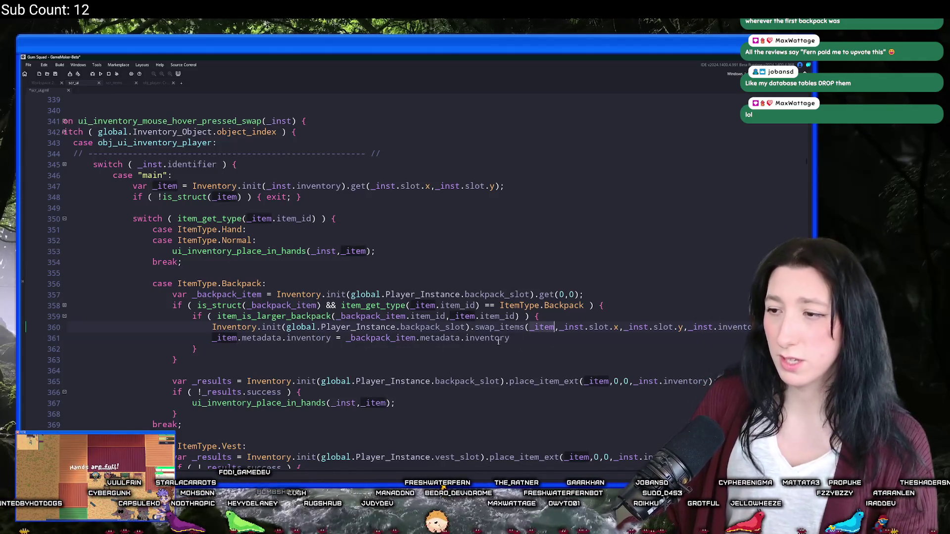
left_click(282, 338)
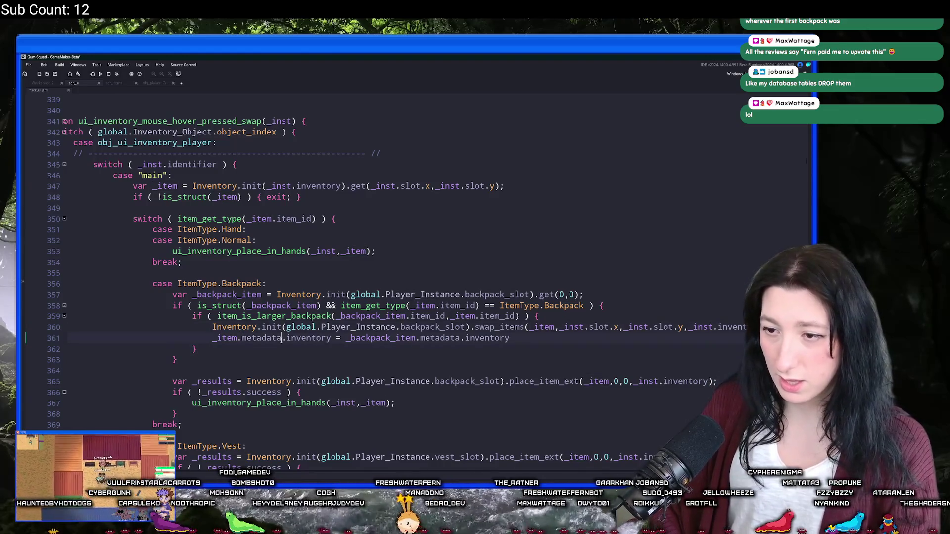
left_click_drag(213, 327, 469, 331)
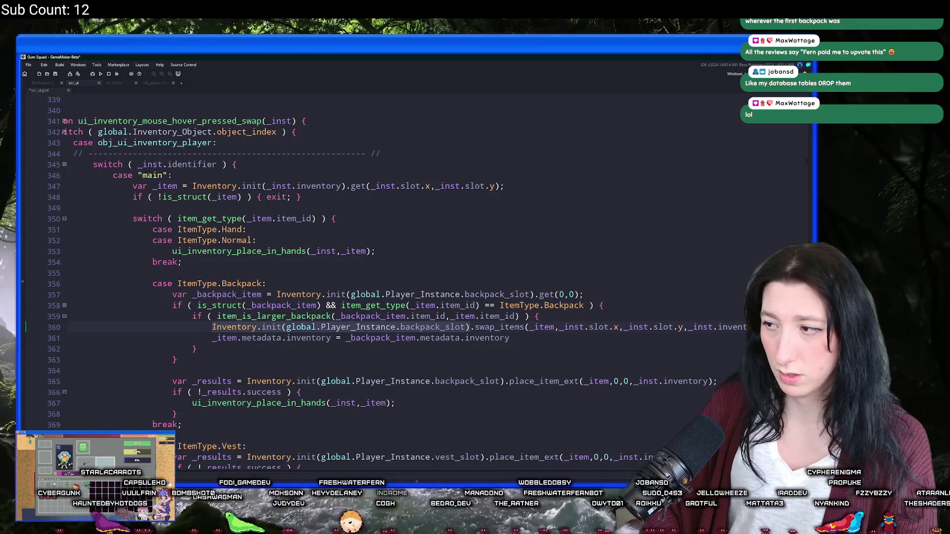
key("End")
key("Return")
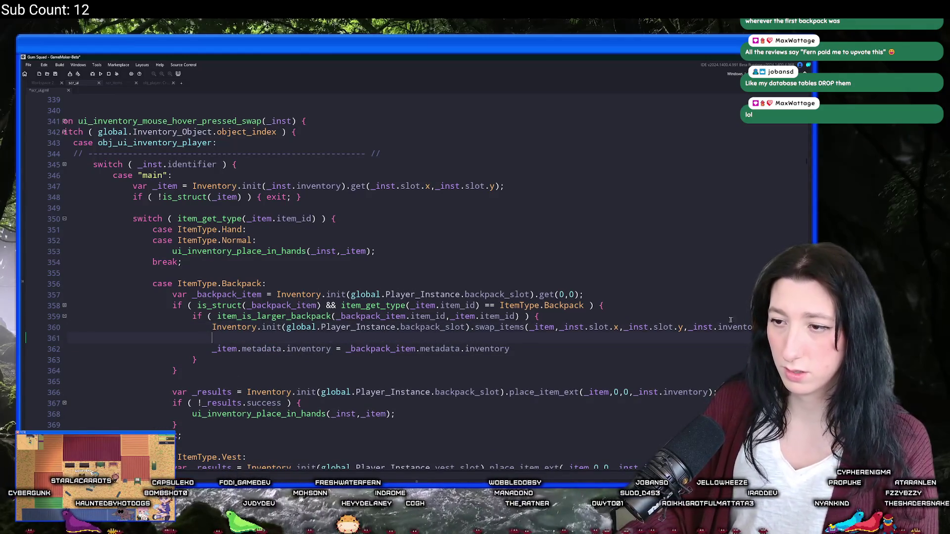
type("Inventory.init(global.Player_Instance.backpack_slot)")
type(".")
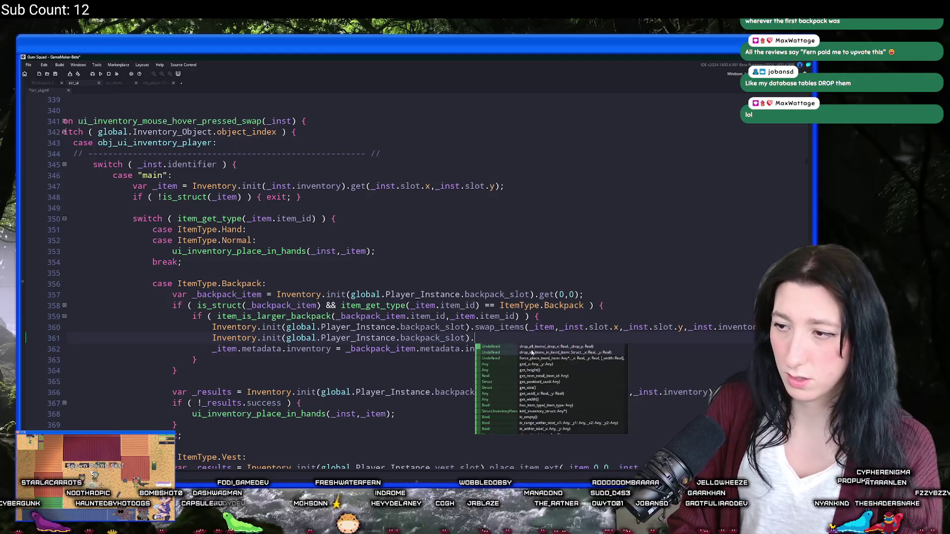
type("place_i")
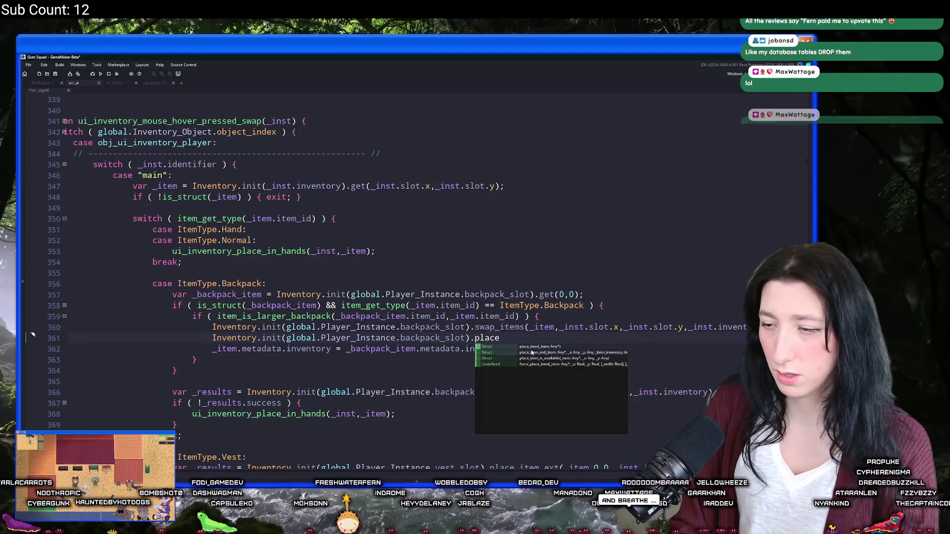
key("BackSpace")
key("BackSpace")
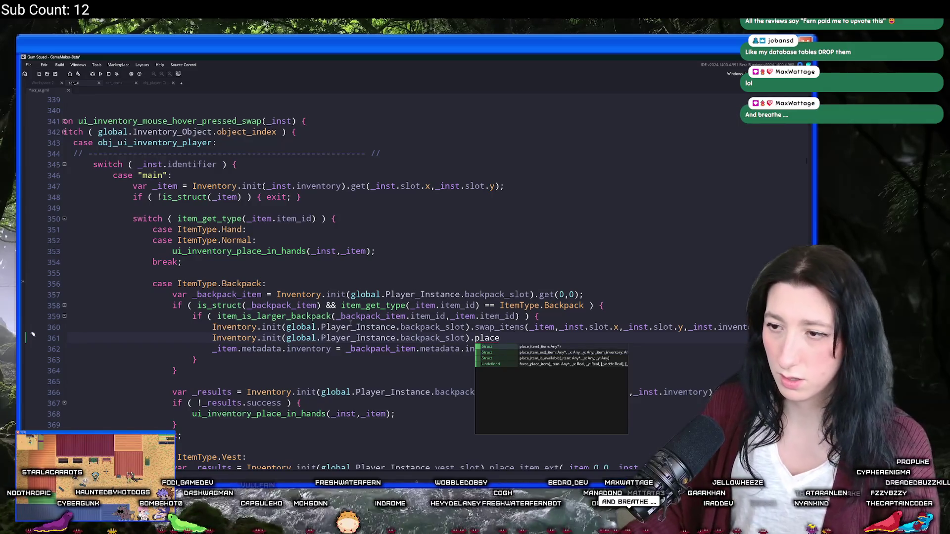
- Replace the Inventory.init argument on line 361 with _inst.inventory after checking _item and _backpack_item
left_click(262, 295)
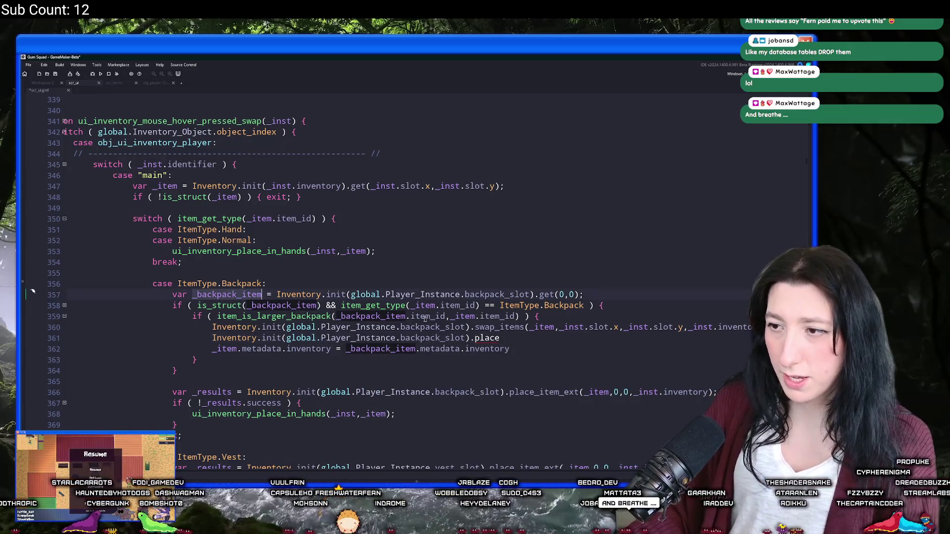
left_click(178, 186)
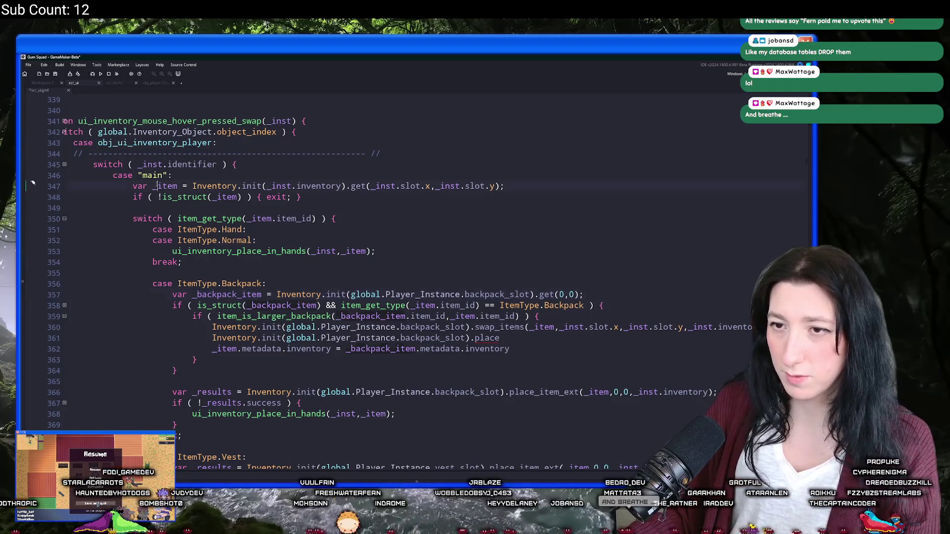
mouse_move(499, 338)
left_mouse_down()
mouse_move(213, 338)
mouse_move(212, 327)
left_mouse_up()
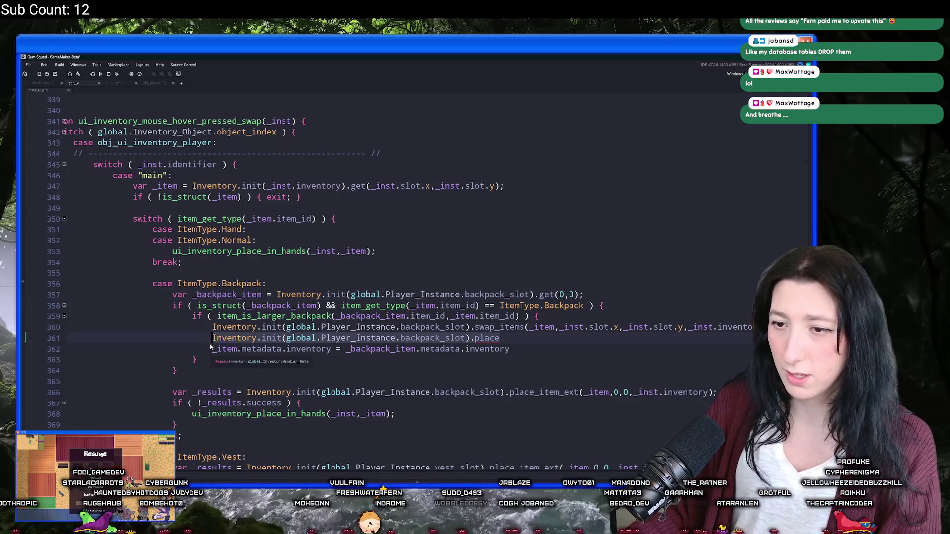
left_click(500, 338)
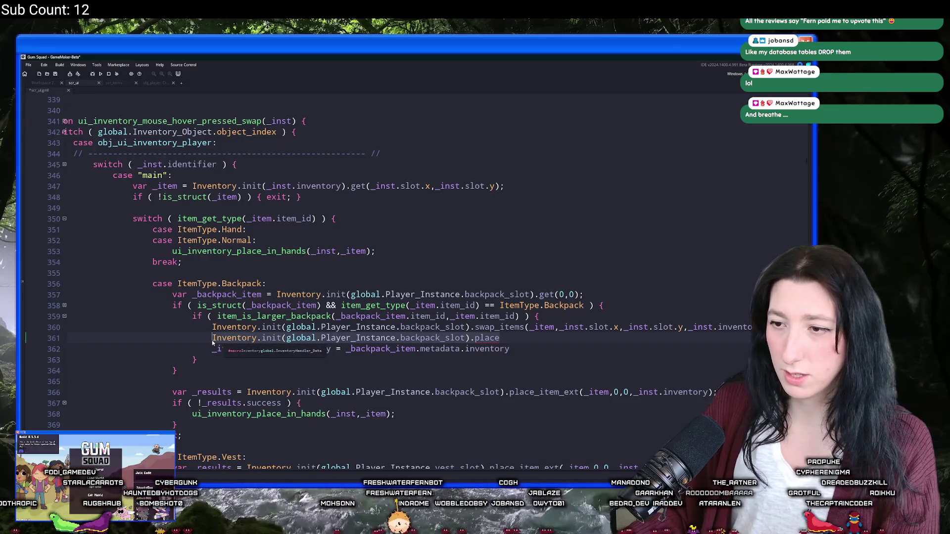
key("Down")
left_click(474, 347)
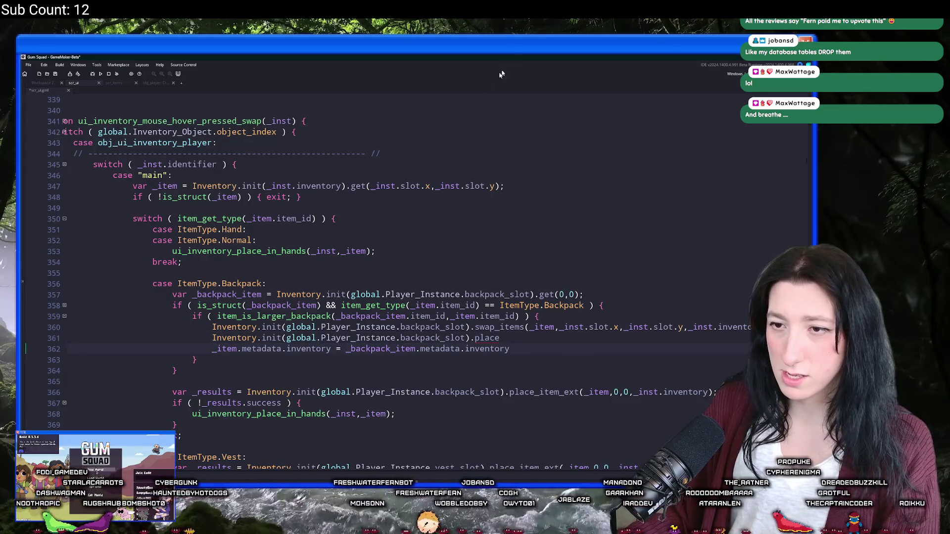
left_click(341, 186)
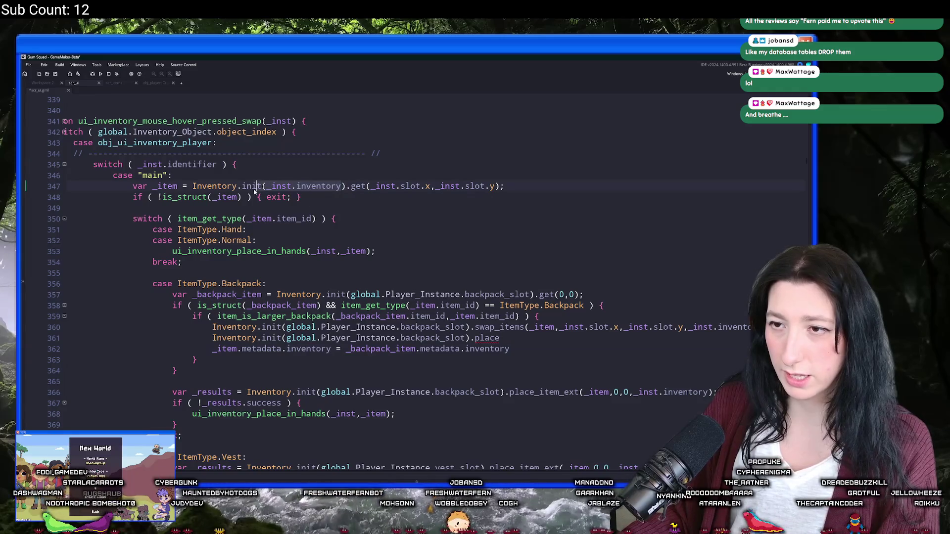
left_click(286, 338)
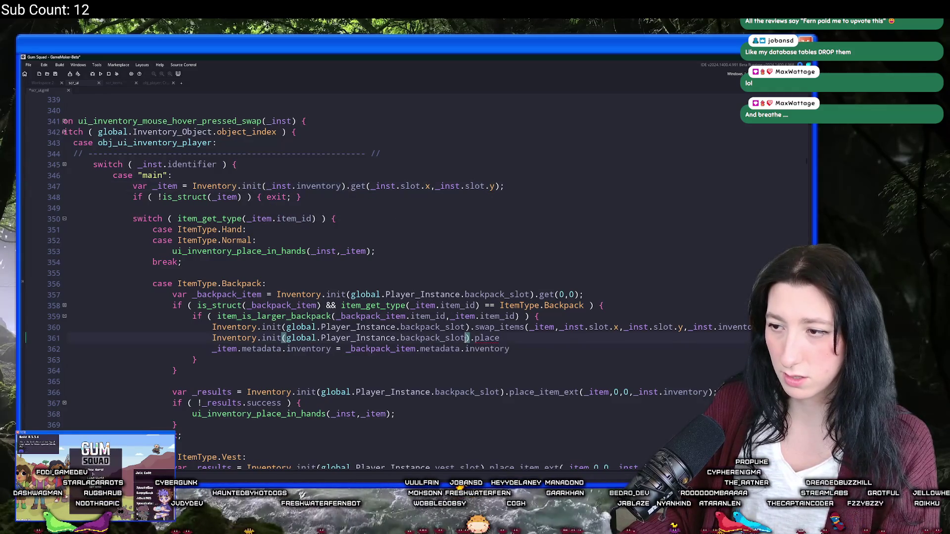
left_click_drag(286, 338, 465, 338)
type("_inst.inventory")
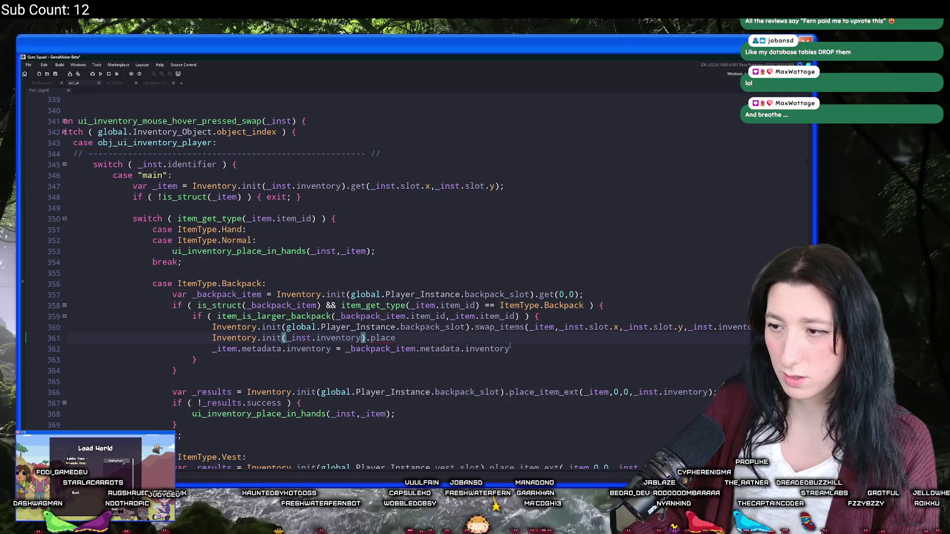
mouse_move(373, 338)
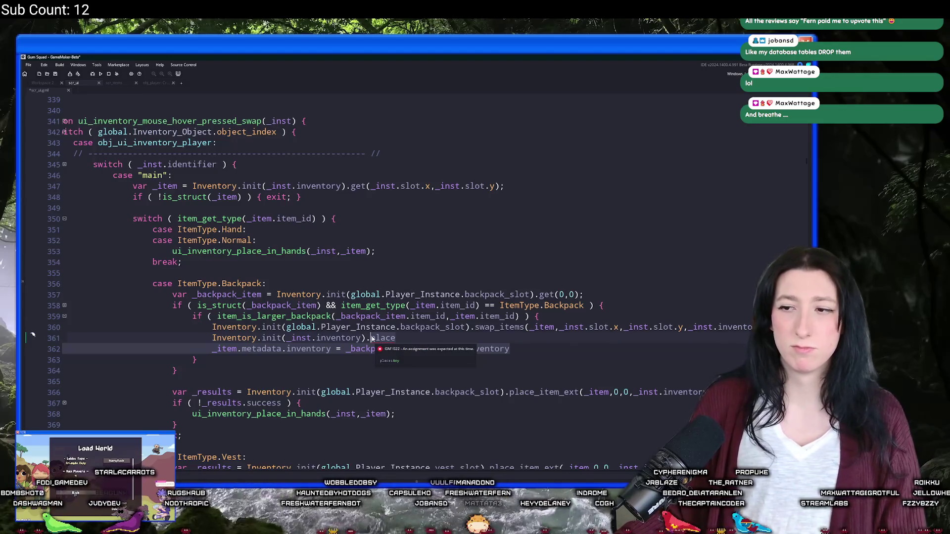
left_click(177, 186)
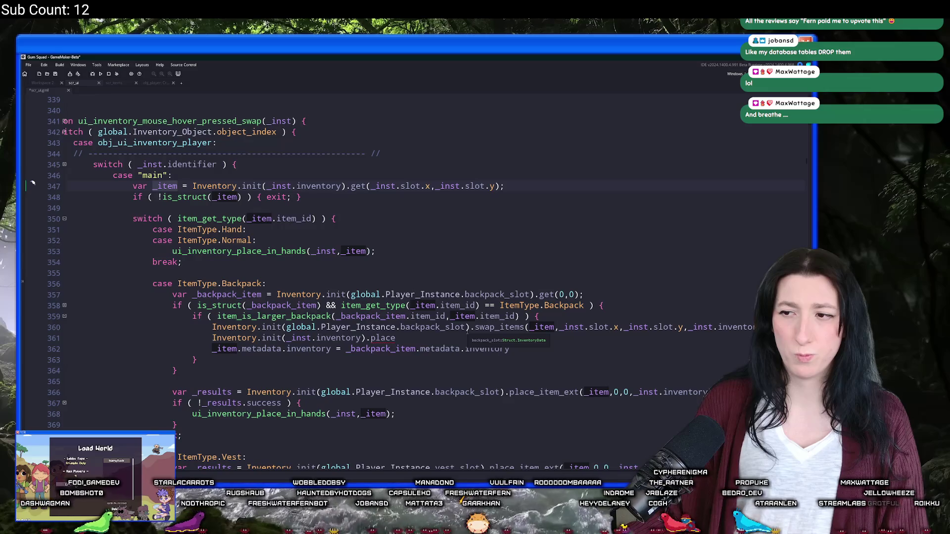
mouse_move(389, 336)
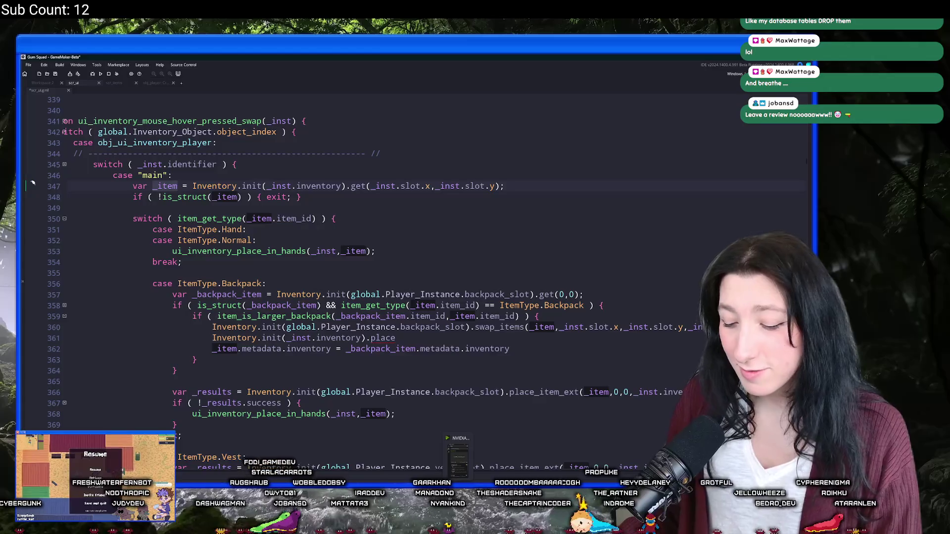
- Extend the call on line 361 to .place_item( and review the swap_items arguments
left_click(428, 340)
type("_item(")
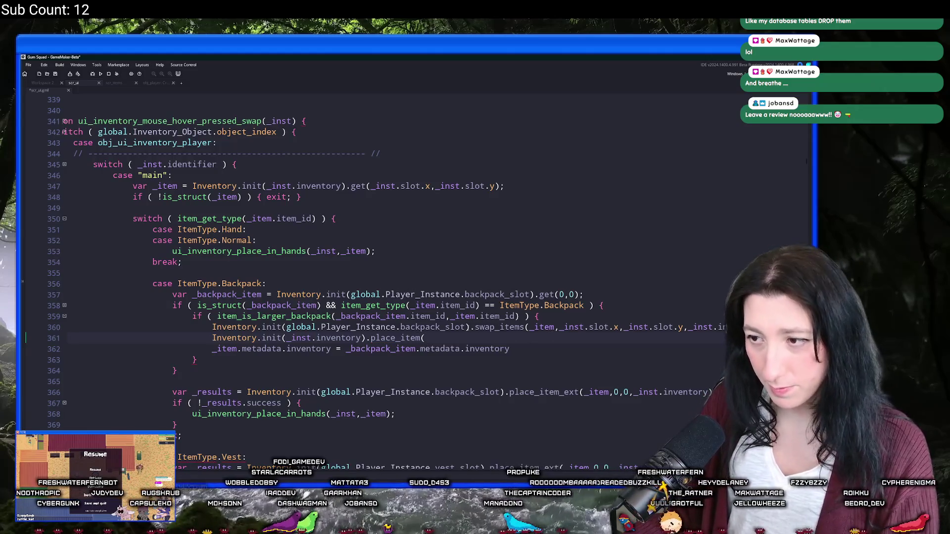
left_click(310, 317)
left_click(286, 327)
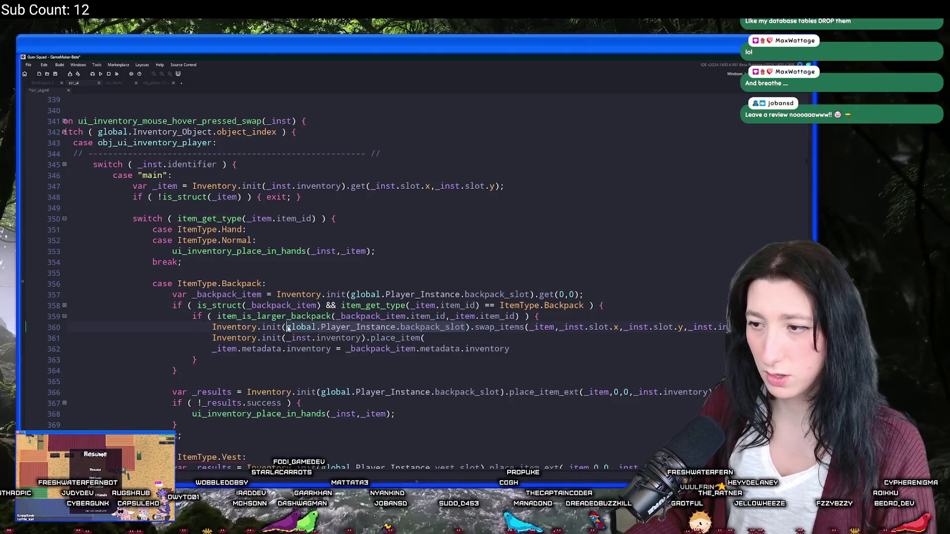
left_click(675, 328)
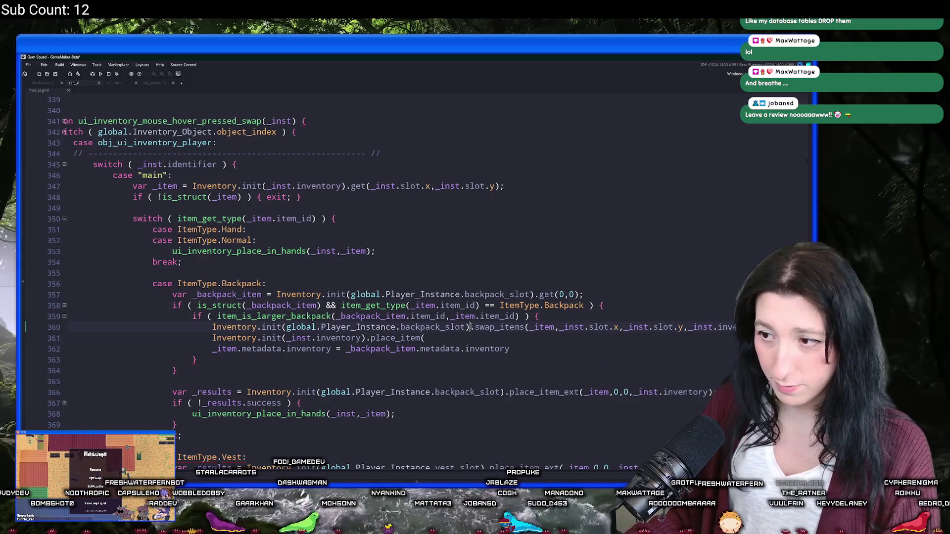
left_click_drag(584, 295, 197, 296)
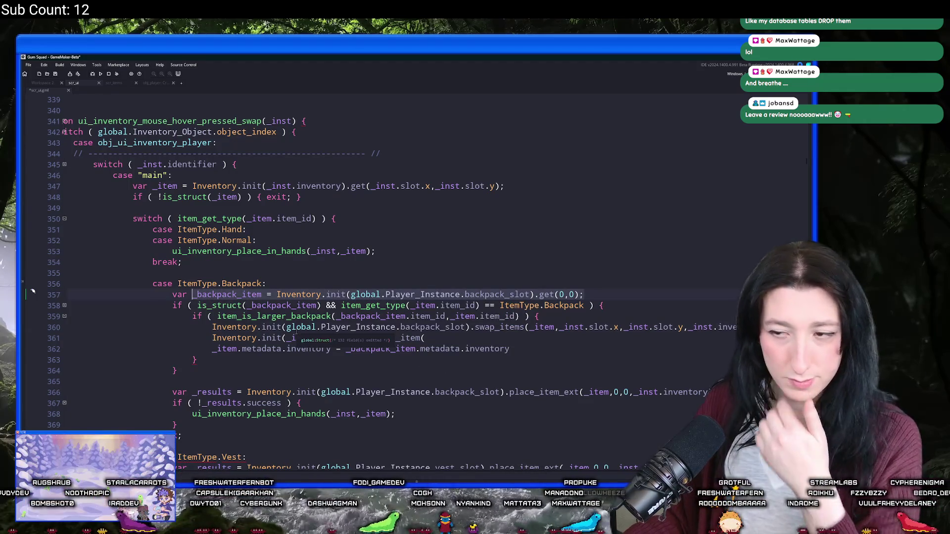
- Put _item.metadata.inventory into Inventory.init on line 361 and delete the old assignment line
left_click(242, 348)
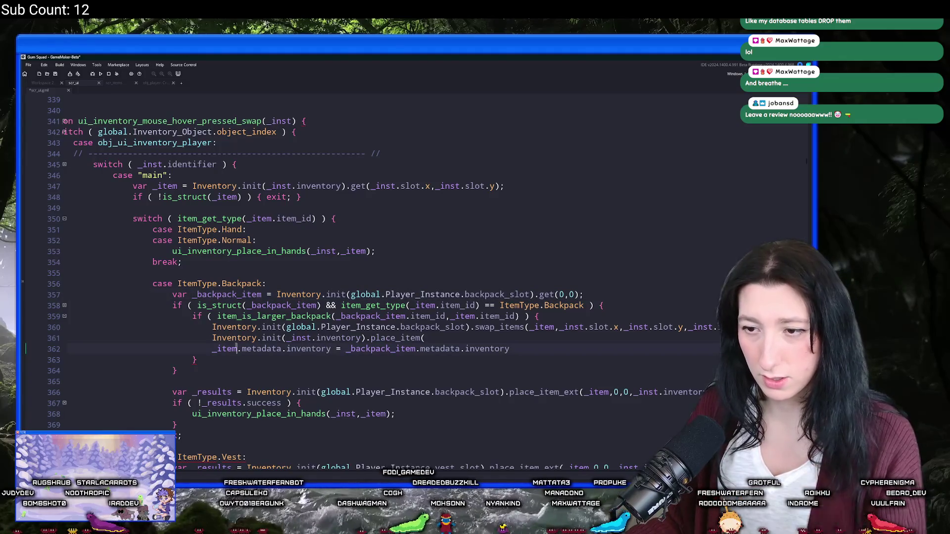
left_click_drag(328, 350, 212, 350)
key("ctrl+c")
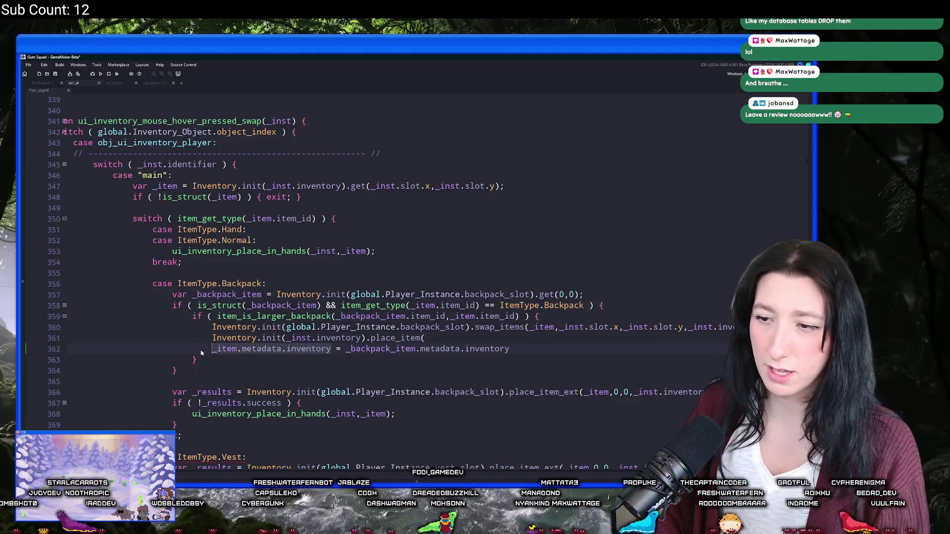
left_click(360, 337)
left_click_drag(362, 338, 282, 337)
key("ctrl+v")
left_click(540, 340)
key("shift+Down")
key("Delete")
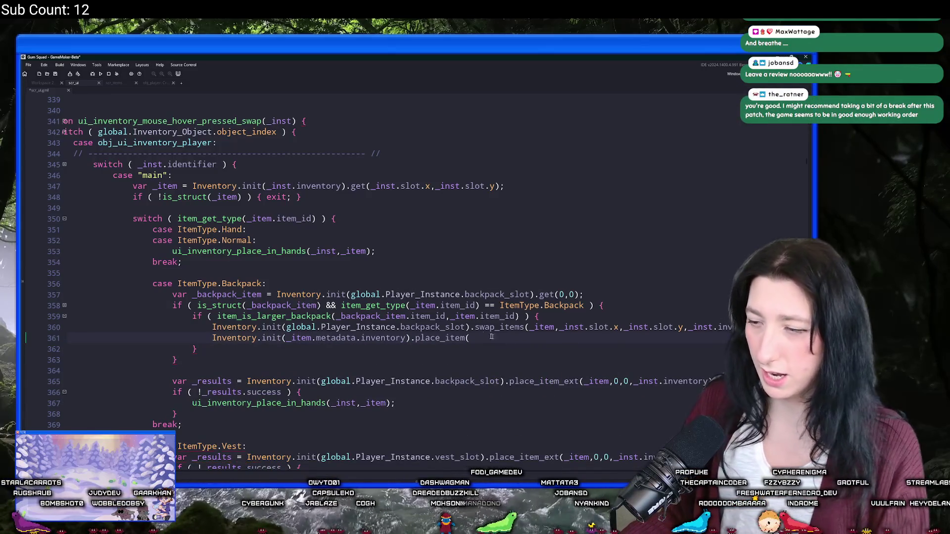
- Wrap line 361 as if ( !Inventory.init(...).place_item(_backpack_item).success ) { with a new block
left_click(320, 305)
left_click(522, 342)
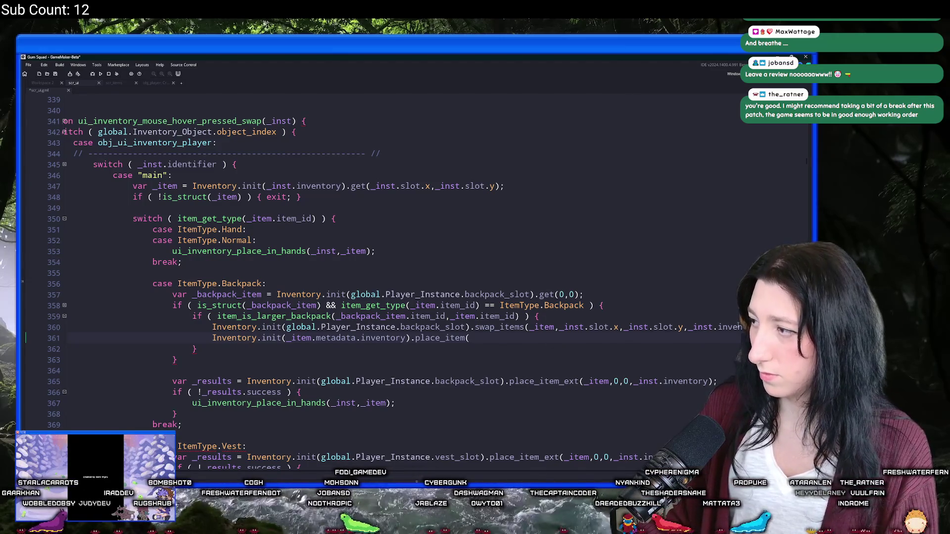
type("_backpack_item")
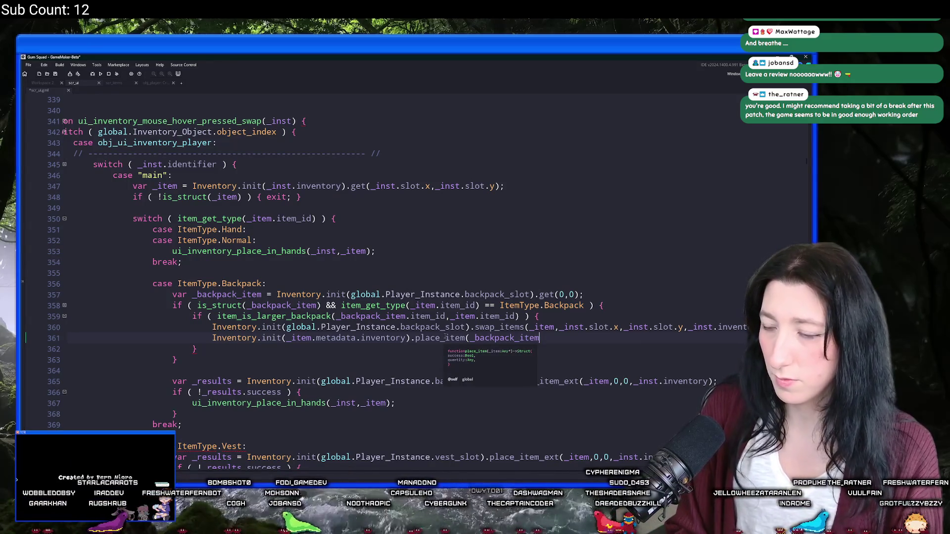
type(")")
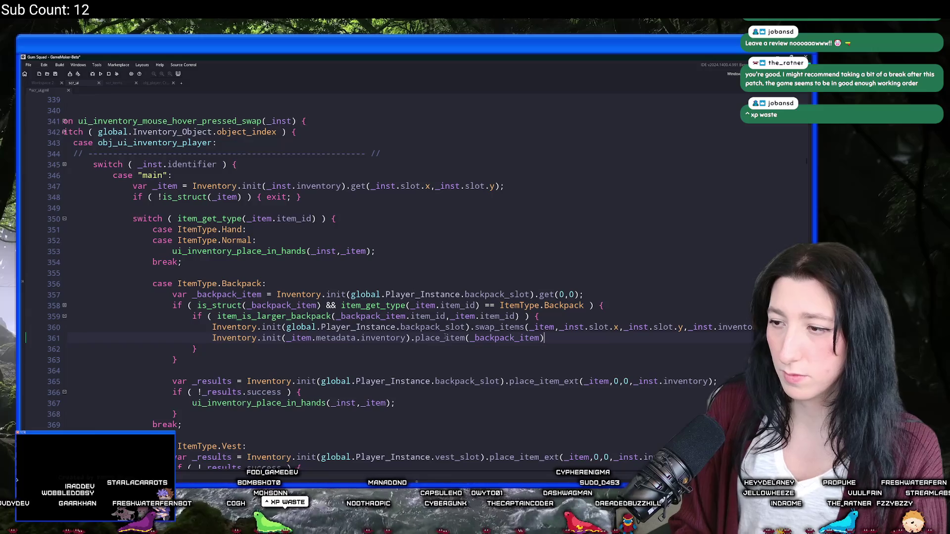
type("if (")
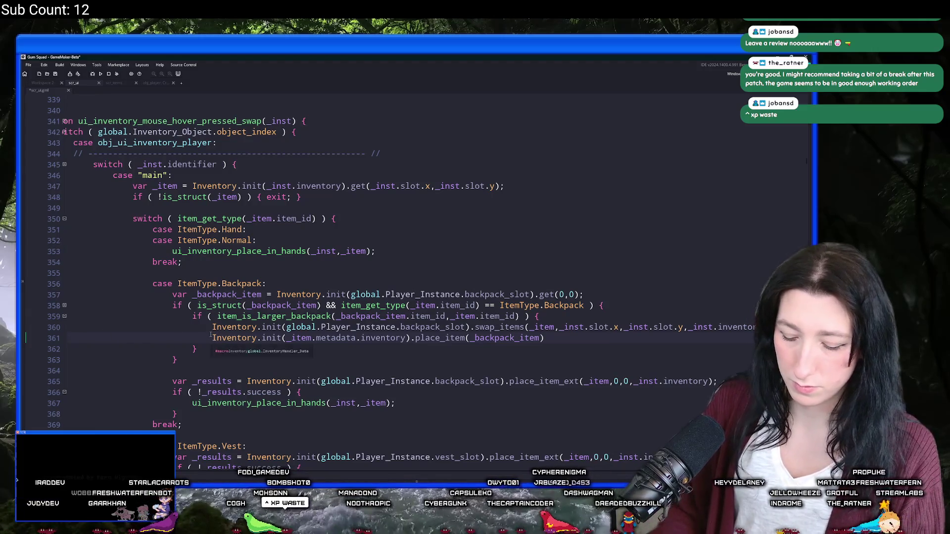
mouse_move(470, 338)
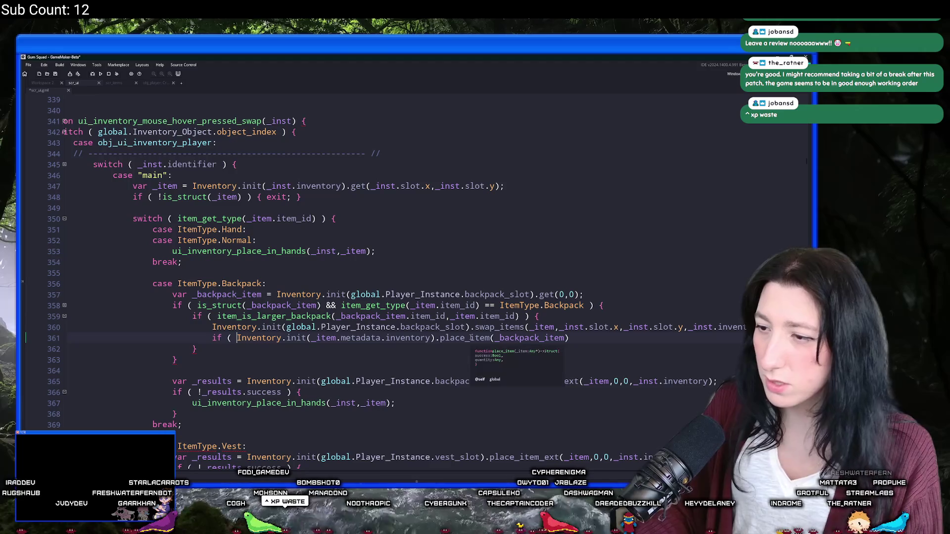
left_click(603, 340)
type("uccess ) {")
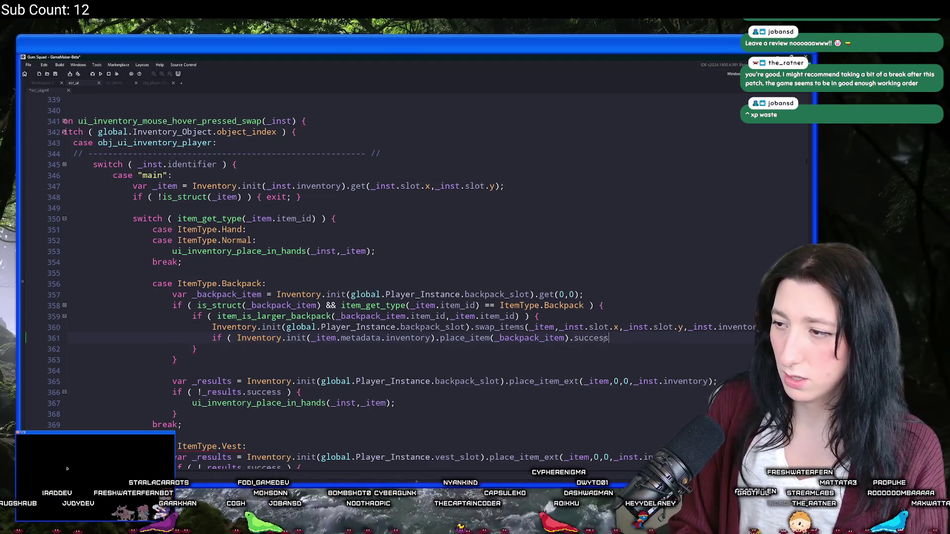
key("Return")
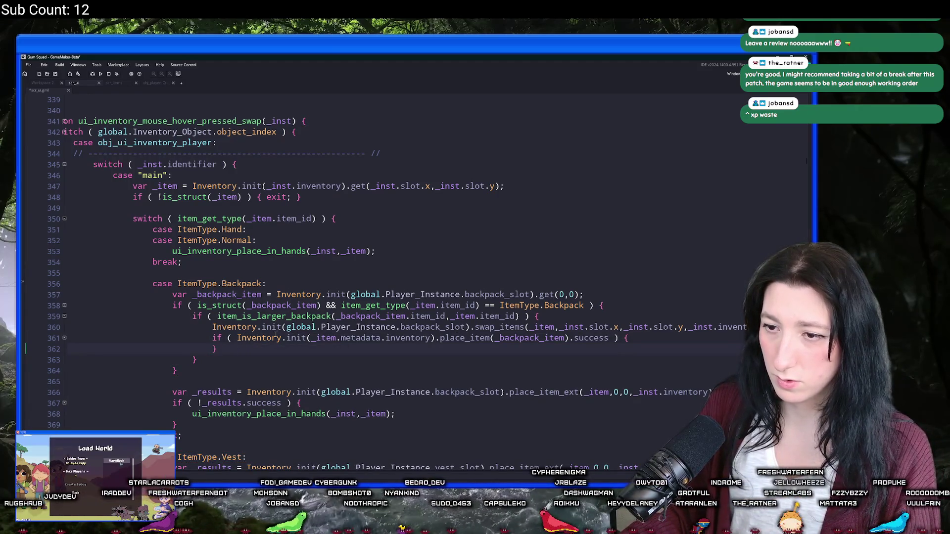
type("!")
left_click(650, 338)
key("Return")
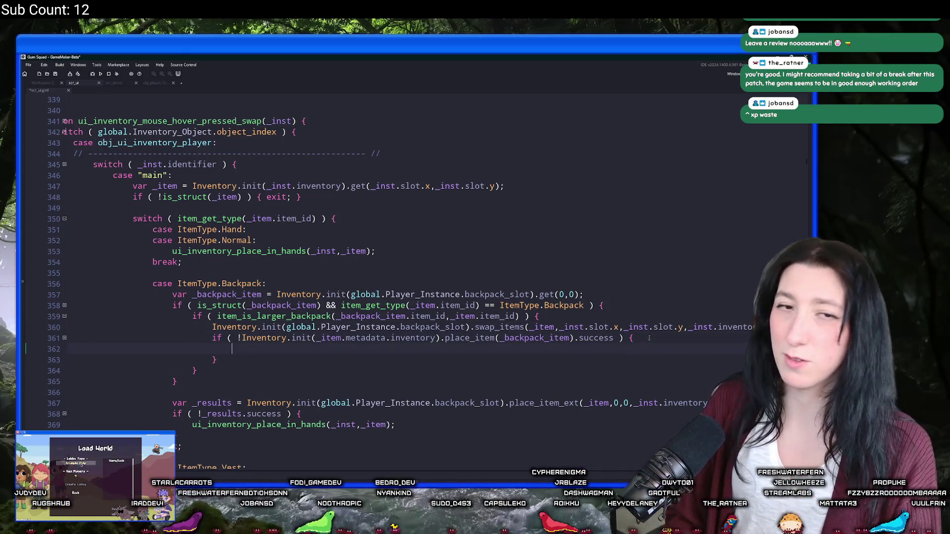
- Try item_ and inventory names on line 362, settle on drop, and search the project for drop
type("drop")
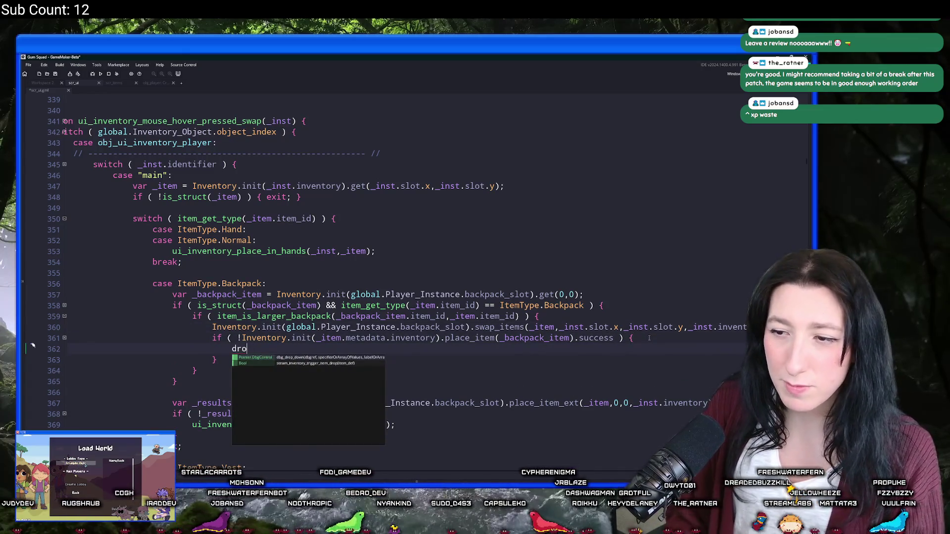
key("BackSpace")
key("BackSpace")
key("BackSpace")
type("item_dr")
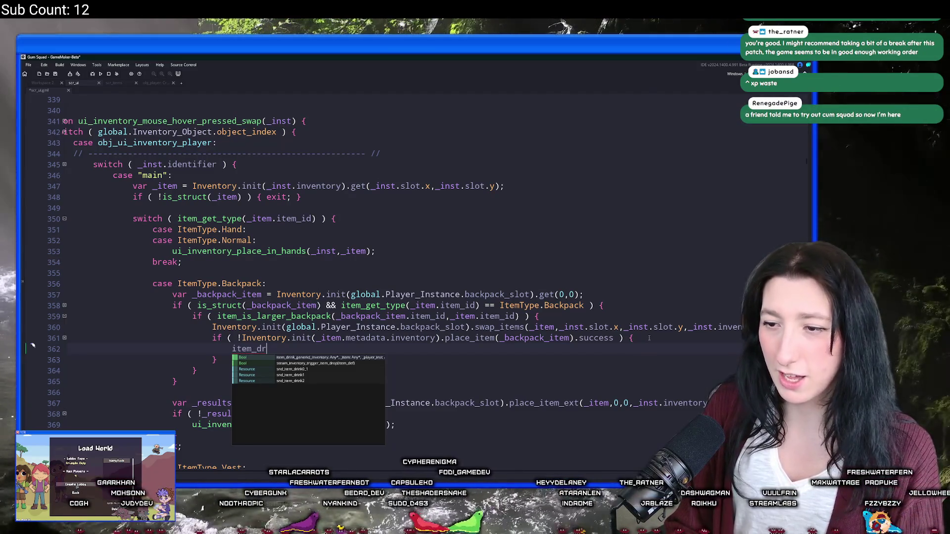
key("BackSpace")
key("BackSpace")
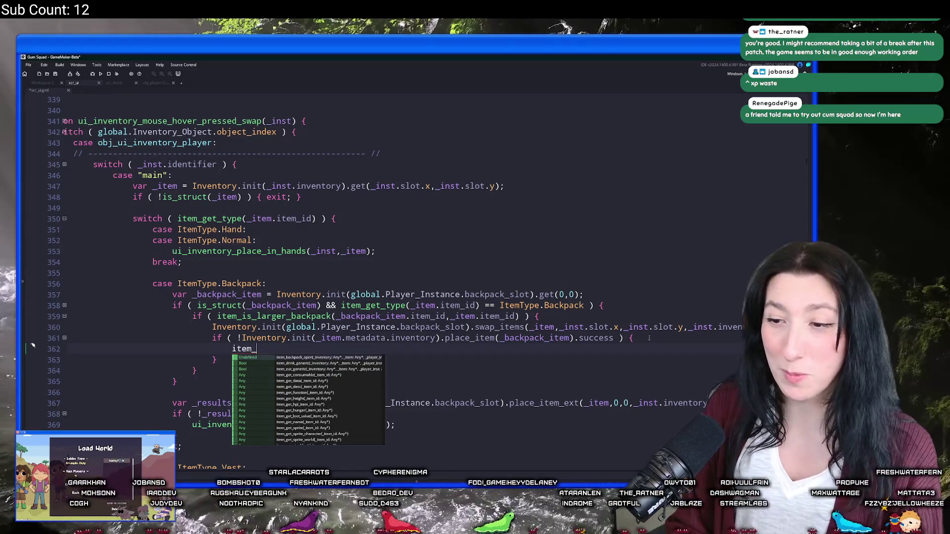
key("BackSpace")
key("BackSpace")
key("BackSpace")
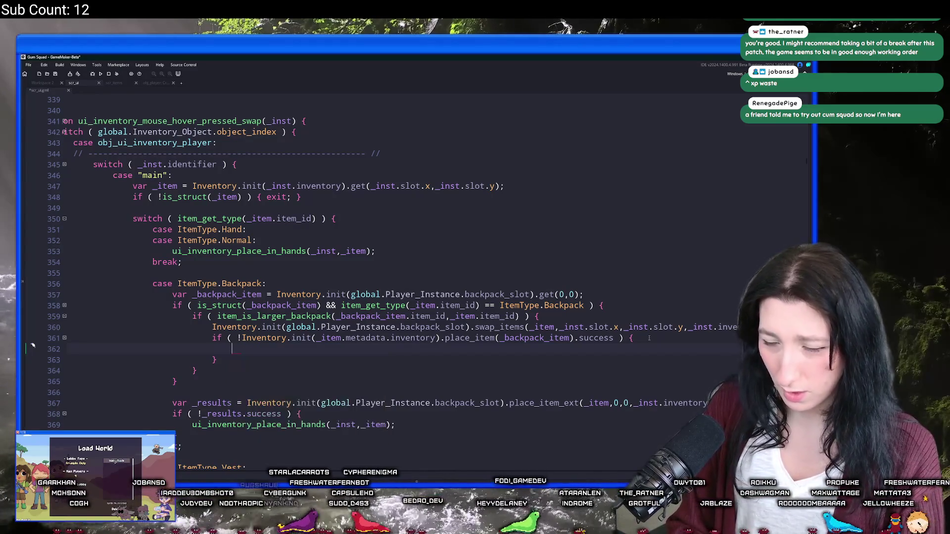
type("item_d")
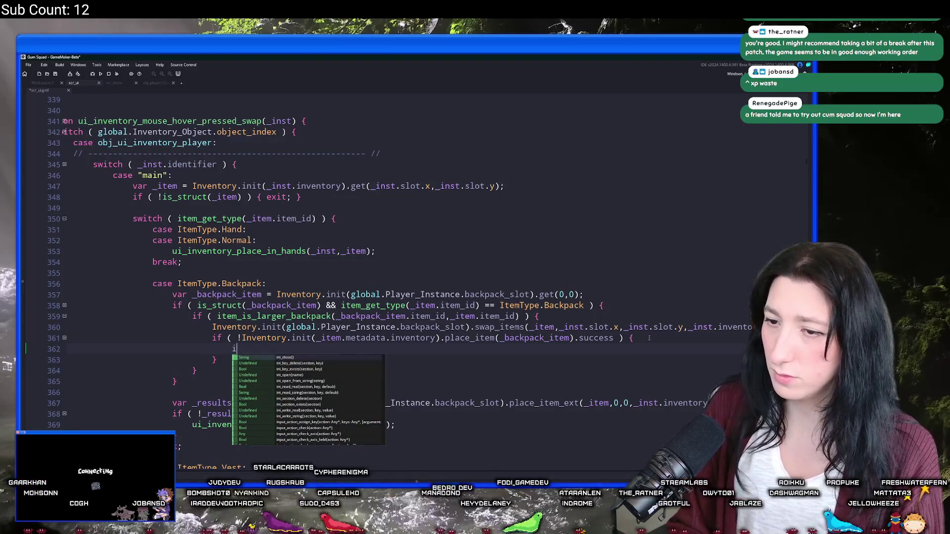
key("BackSpace")
key("BackSpace")
key("BackSpace")
type("invenot")
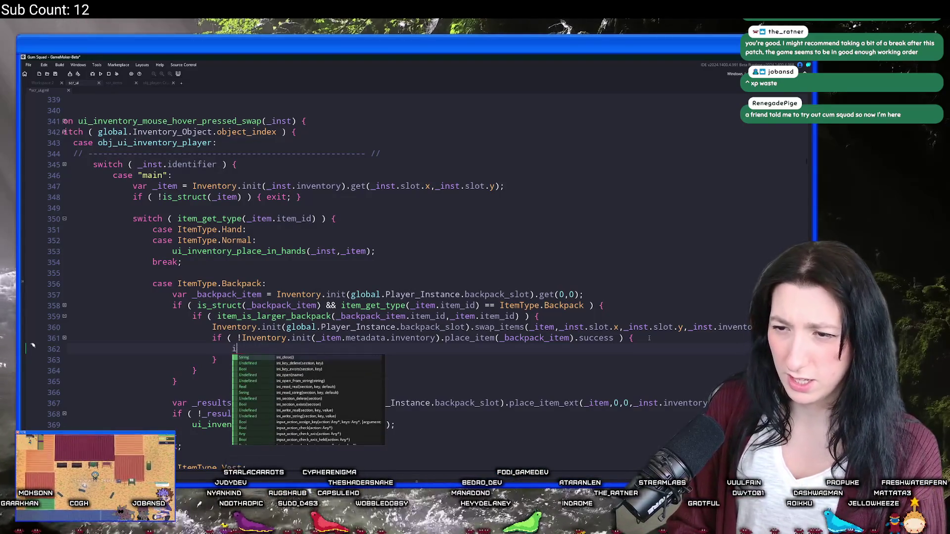
key("BackSpace")
key("BackSpace")
type("tory")
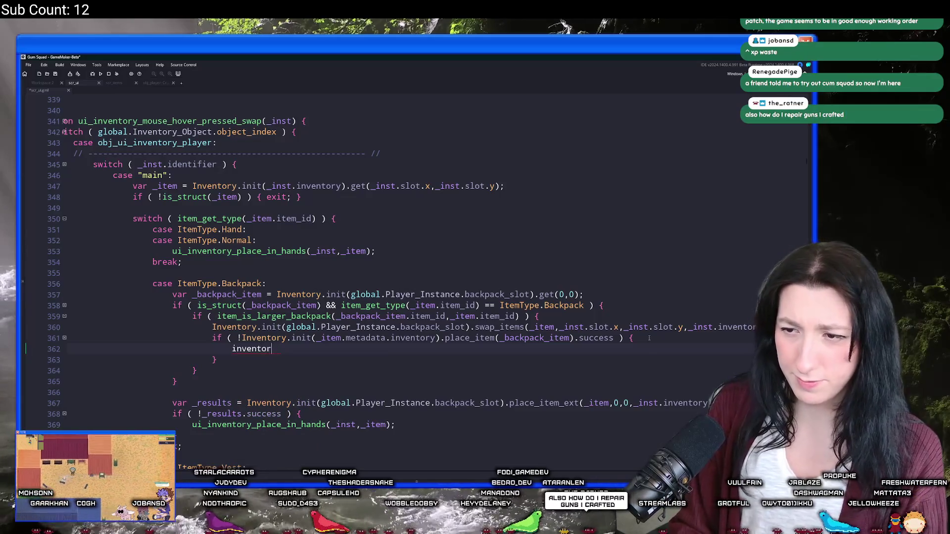
key("Escape")
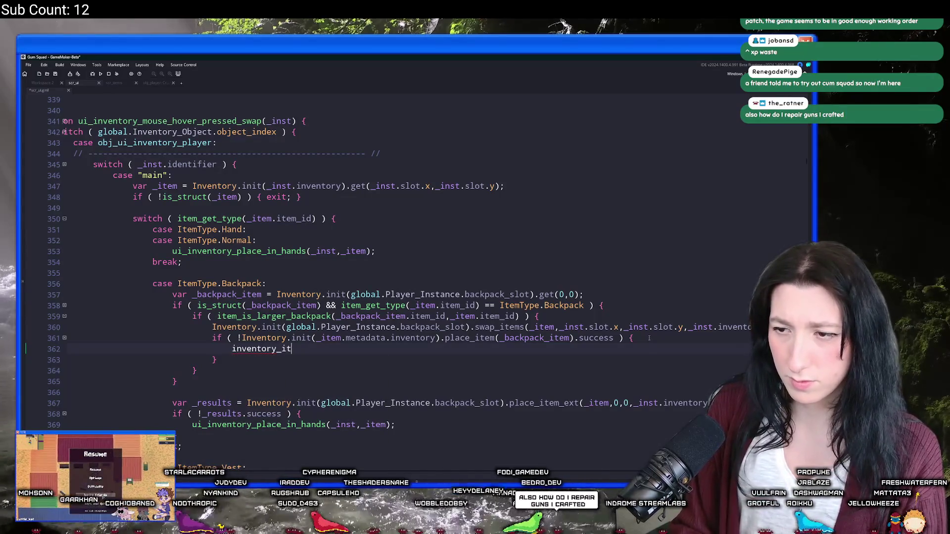
key("ctrl+BackSpace")
type("drop")
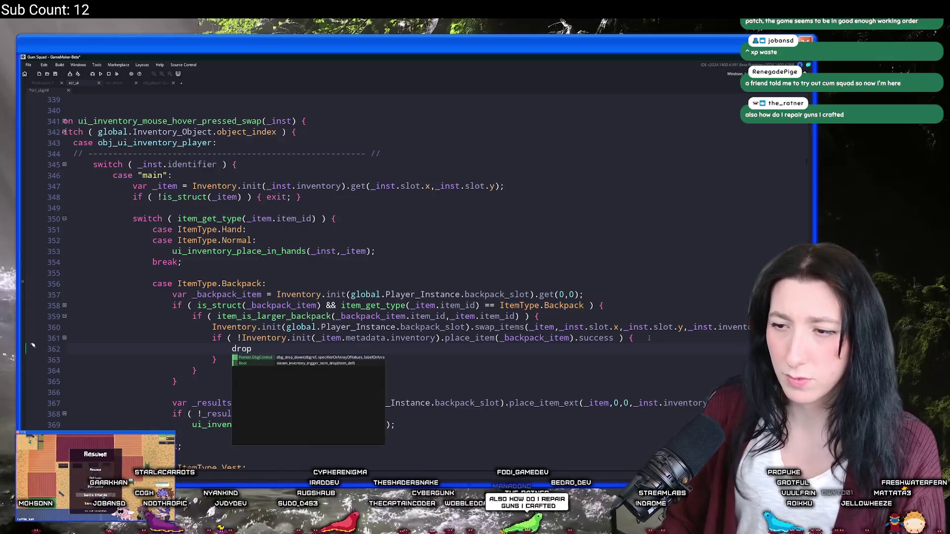
key("ctrl+f")
key("Return")
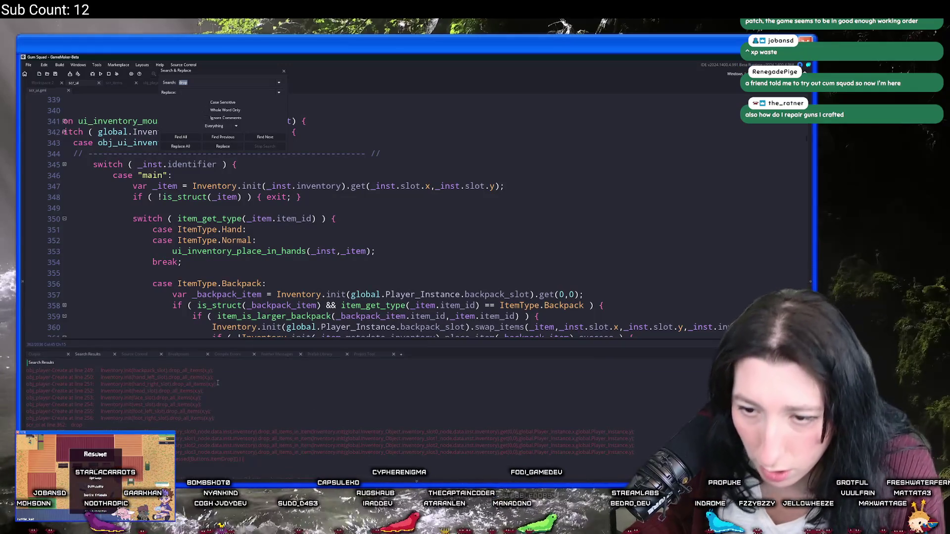
- Close the search and replace drop on line 362 with the partial name item_pr
scroll(218, 382, "down", 3)
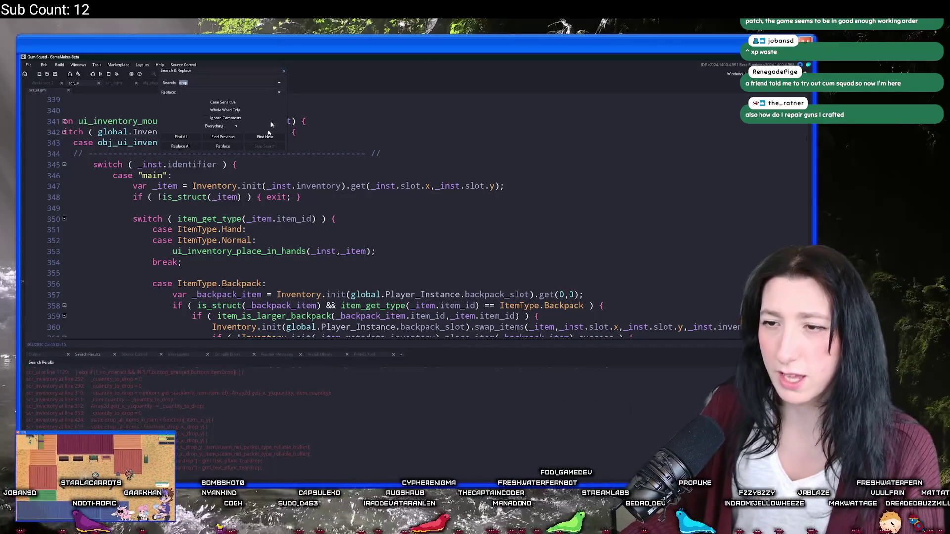
key("Escape")
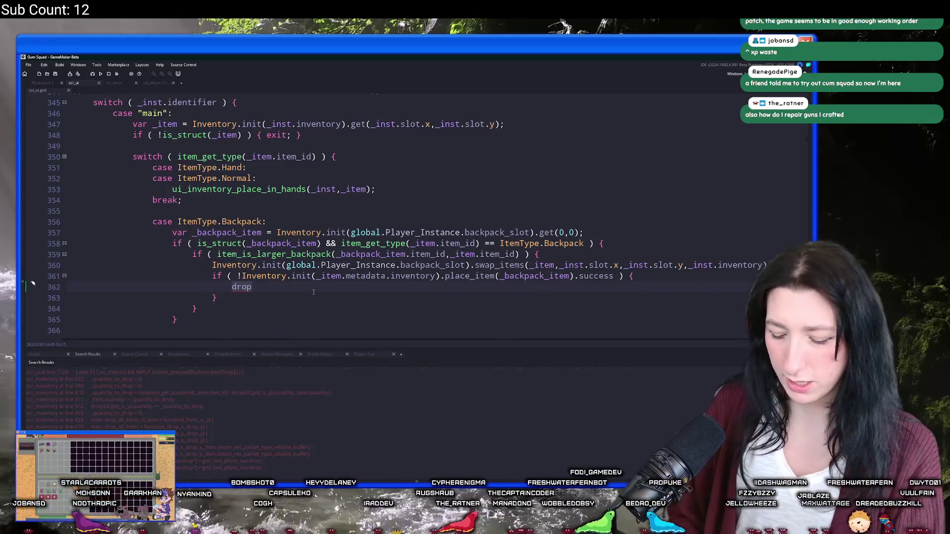
key("BackSpace")
key("BackSpace")
key("BackSpace")
type("item_cre")
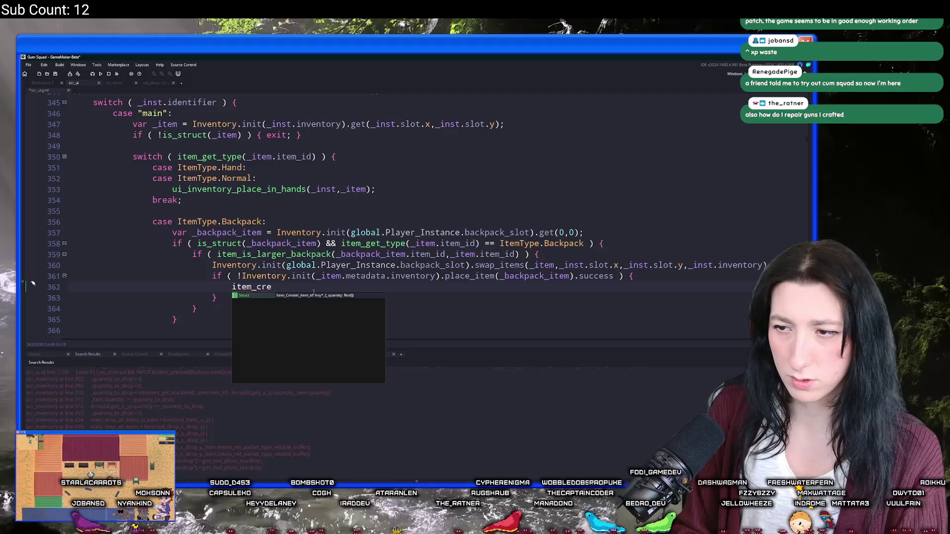
key("BackSpace")
key("BackSpace")
key("BackSpace")
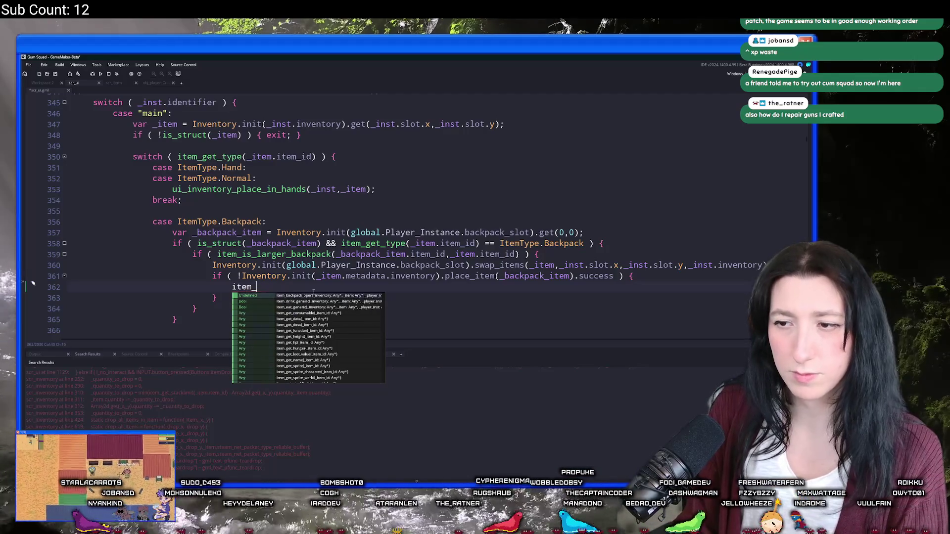
key("BackSpace")
key("BackSpace")
key("BackSpace")
type("create_")
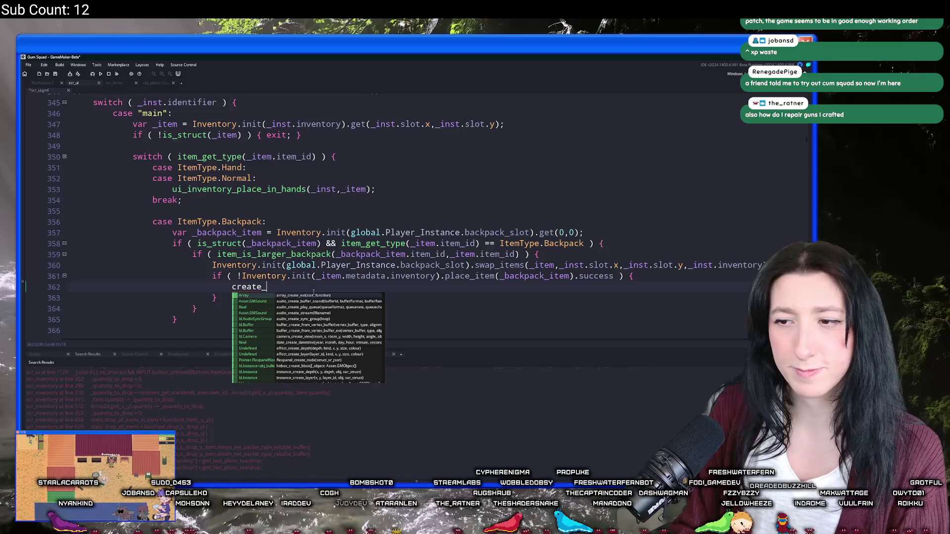
type("p")
key("BackSpace")
type("ite")
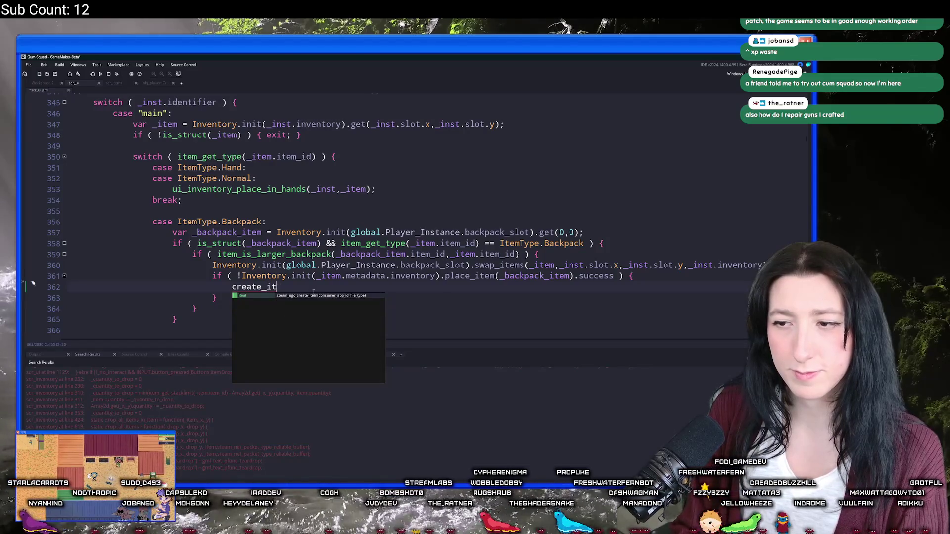
key("BackSpace")
key("BackSpace")
key("BackSpace")
type("item_p")
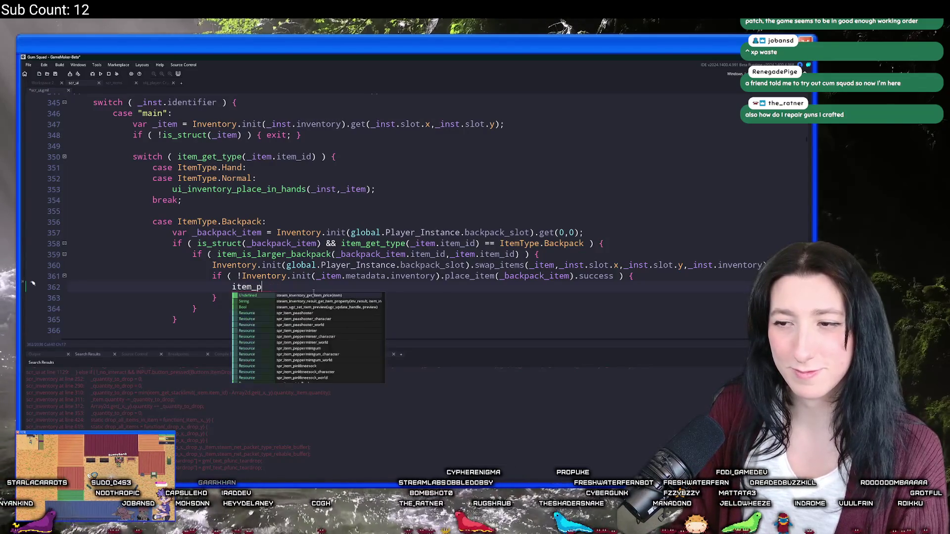
type("r")
- Open obj_item through the asset search and look up its uses across the project
key("ctrl+t")
type("ob")
type("m")
key("Return")
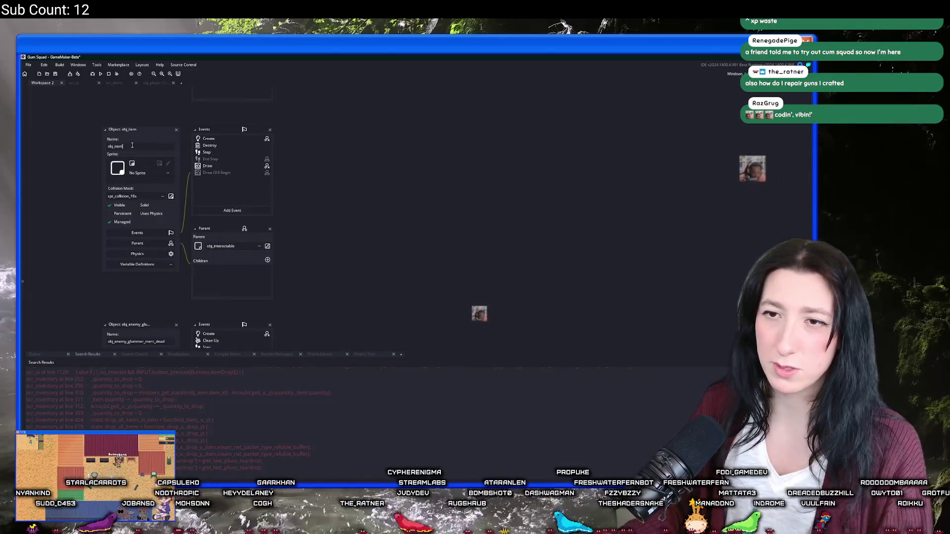
key("ctrl+shift+f")
key("Return")
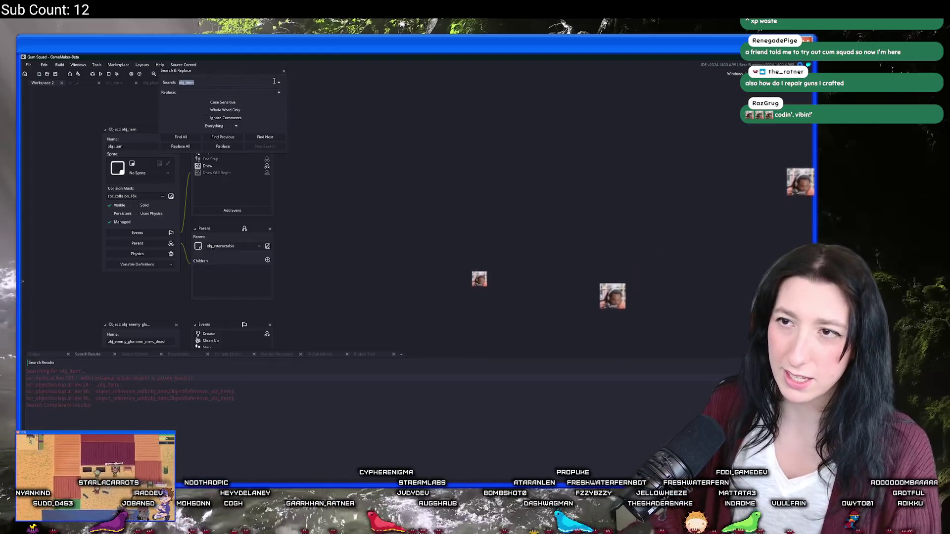
left_click(283, 70)
left_click(151, 82)
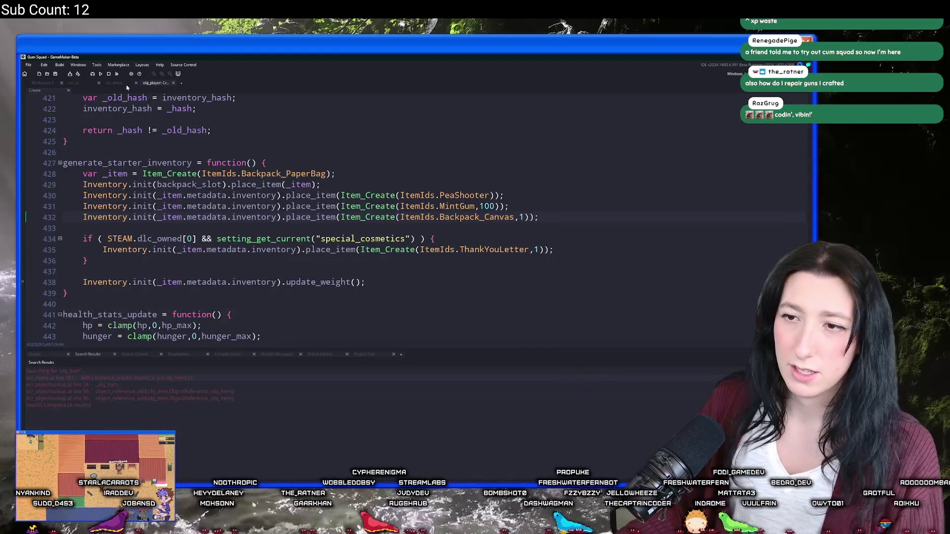
left_click(119, 85)
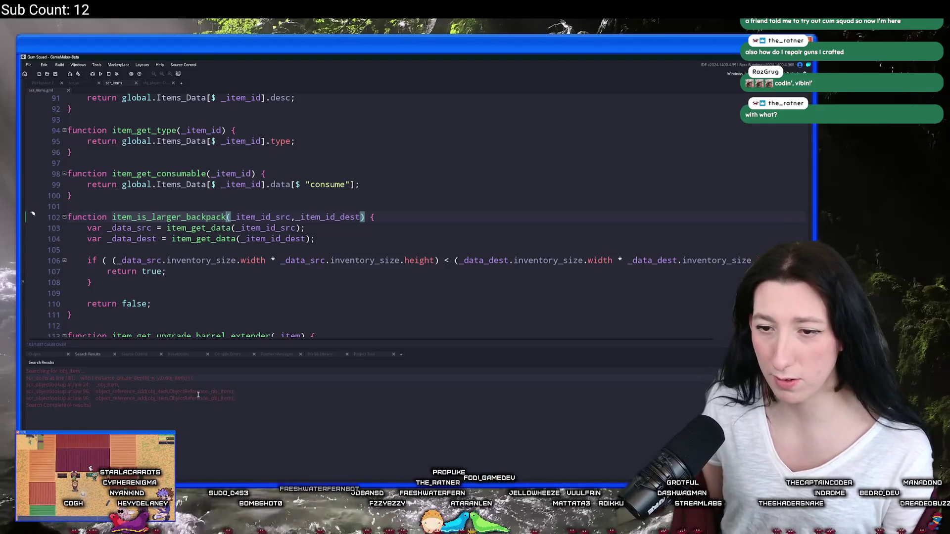
- Inspect the item_spawn function in scr_items, then return to the scr_ui backpack code
left_click(287, 193)
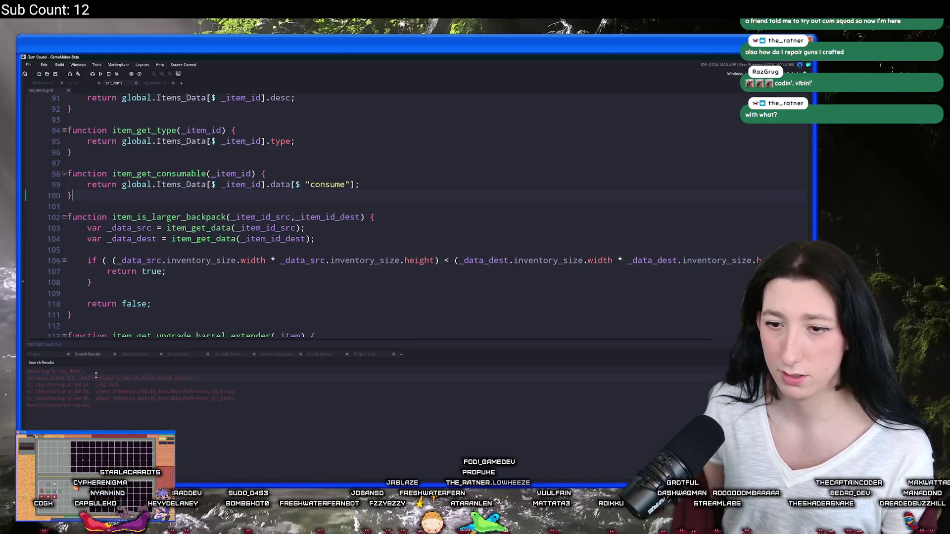
left_click(241, 239)
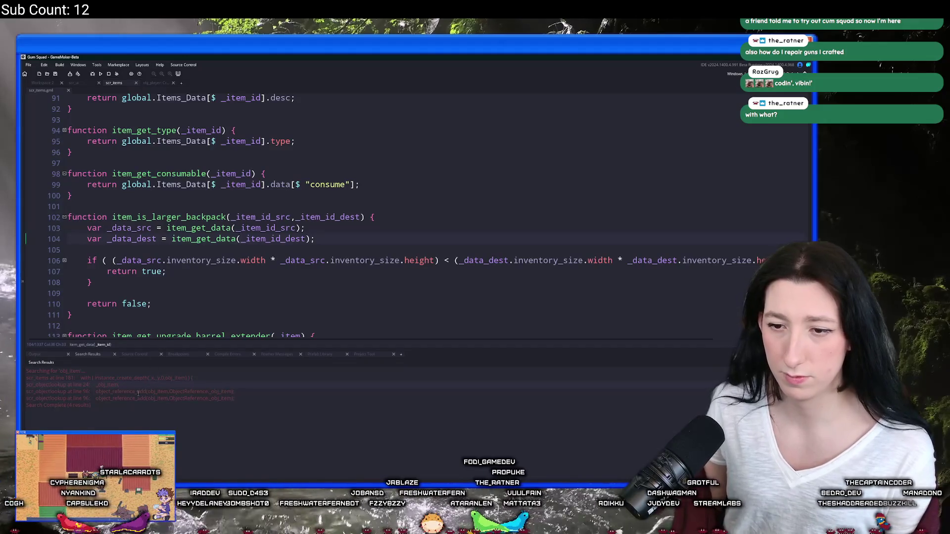
key("Down")
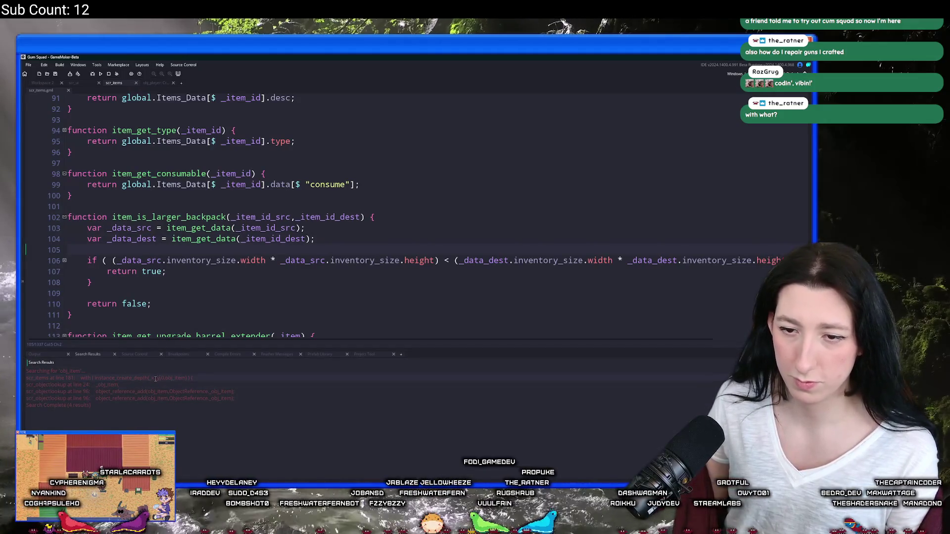
double_click(155, 378)
double_click(143, 109)
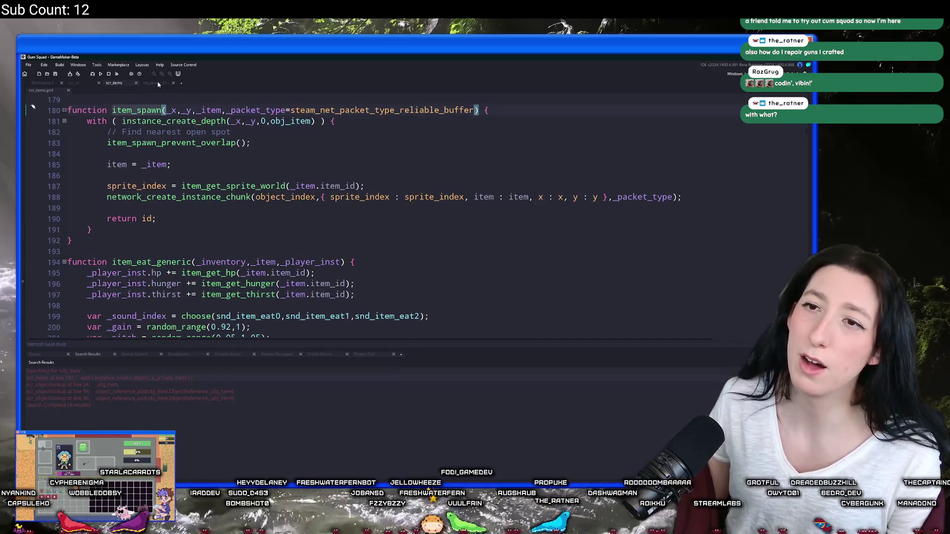
left_click(151, 83)
left_click(113, 82)
key("ctrl+z")
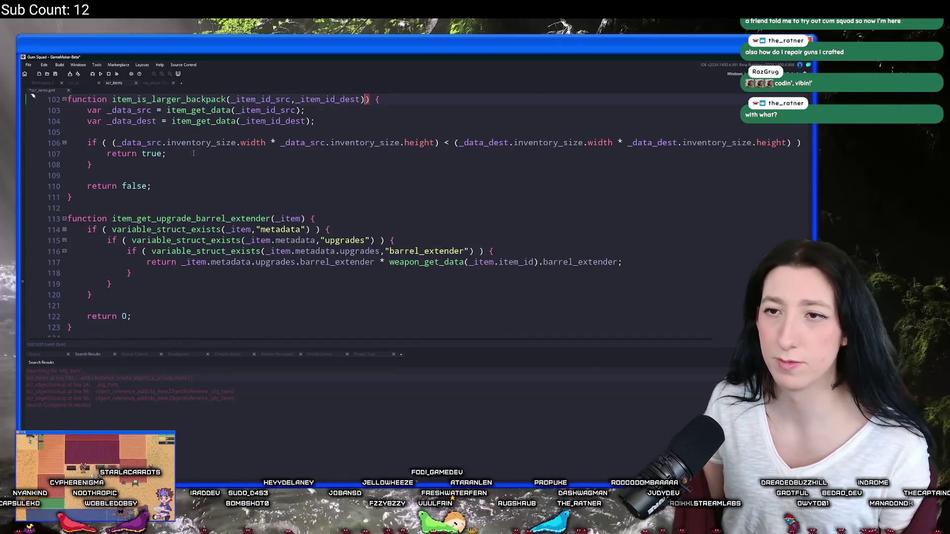
key("ctrl+Tab")
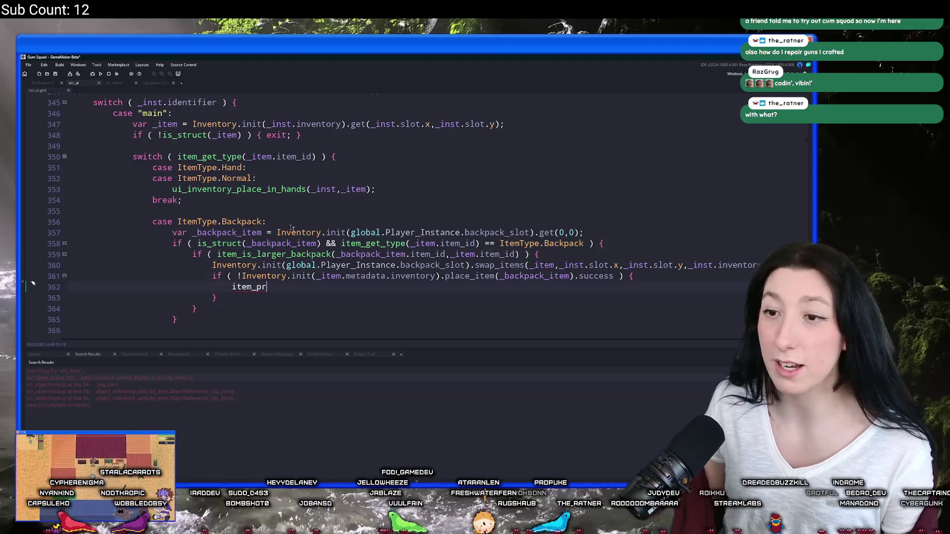
- Write item_spawn(global.Player_Instance.x,global.Player_Instance.y,_backpack_item); on line 362
key("ctrl+BackSpace")
type("item_spawn")
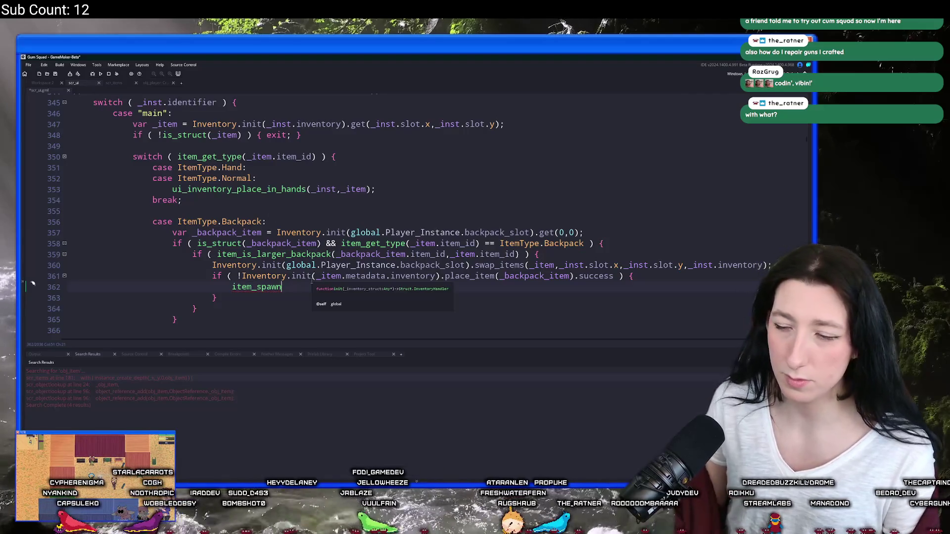
type("(")
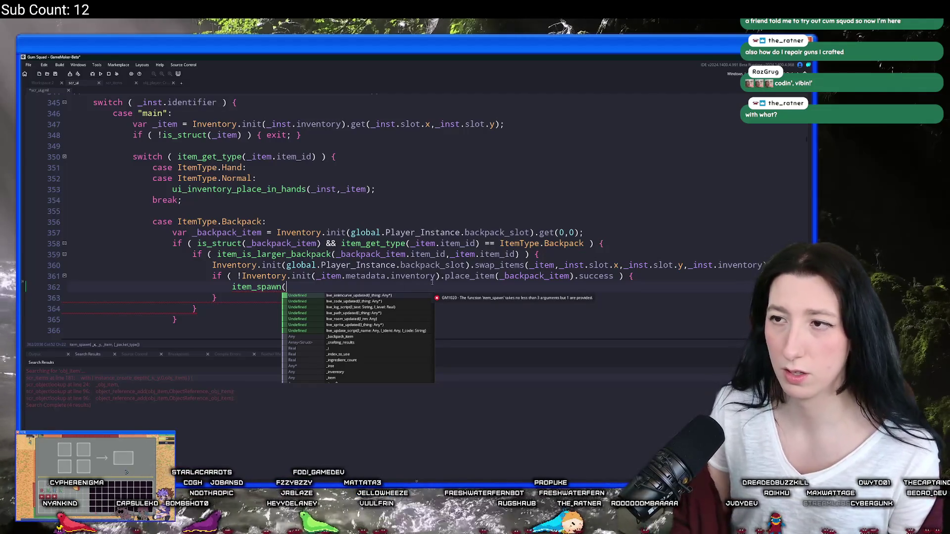
type("global.Player")
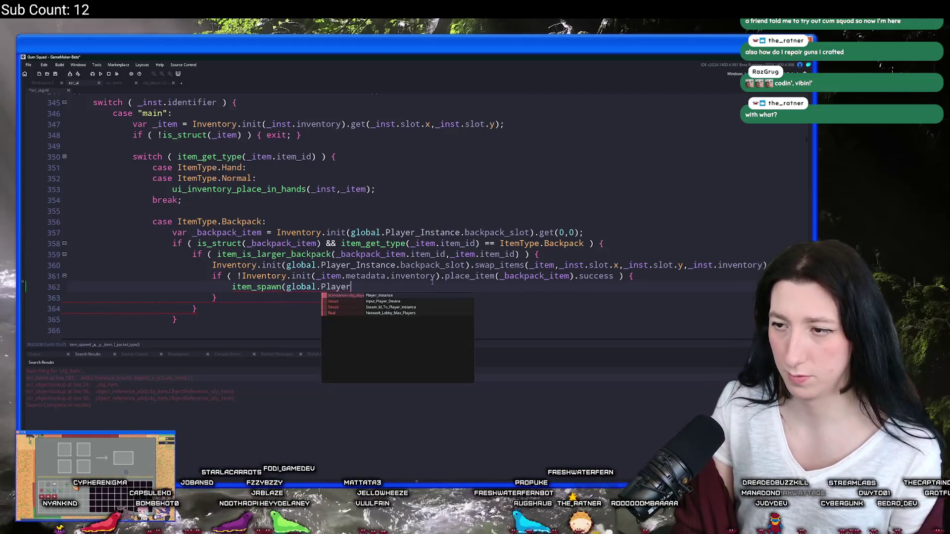
type("_Instance.x,global.Player_Instance.y,")
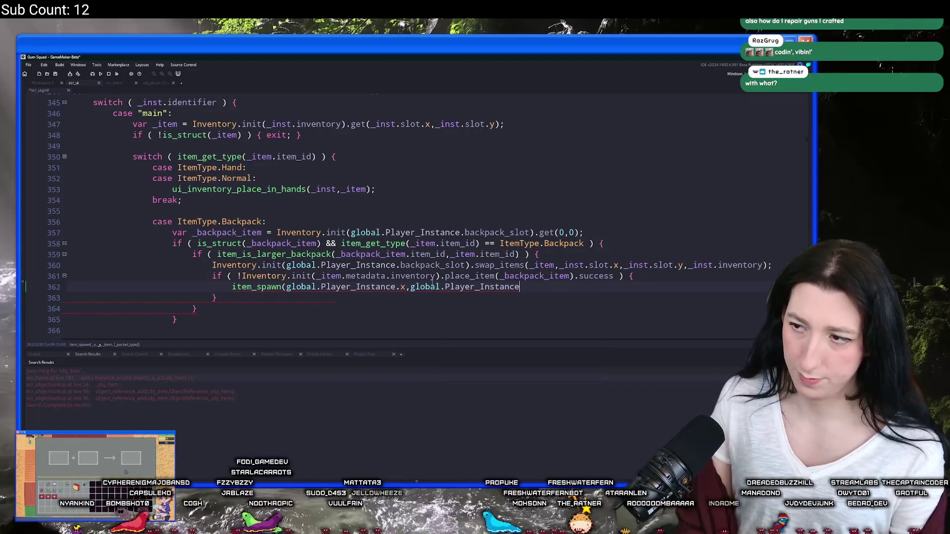
left_click(570, 276)
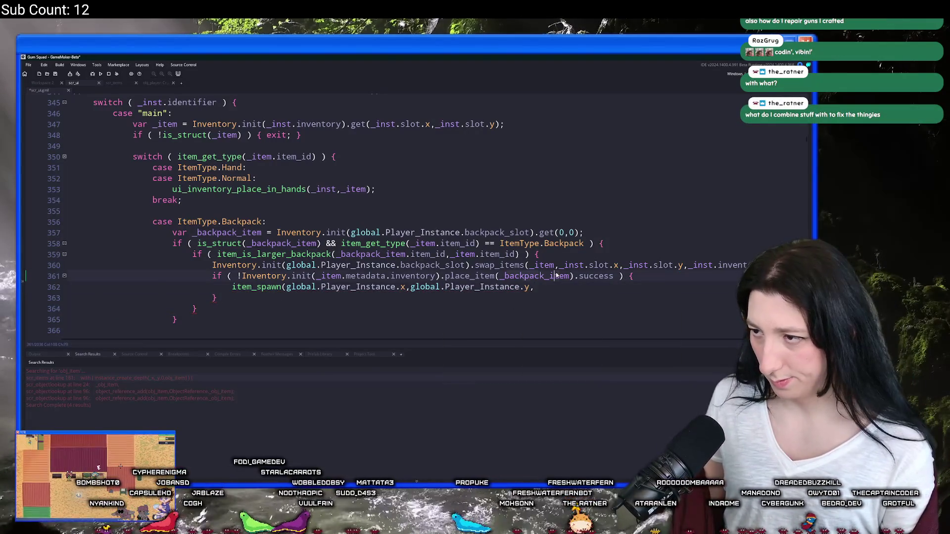
left_click(554, 286)
type("_backpack_item")
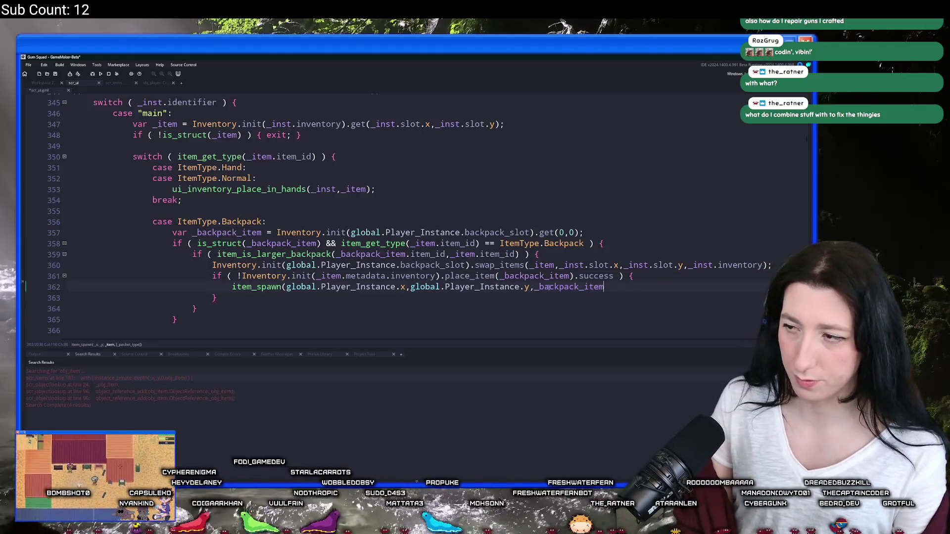
type(");")
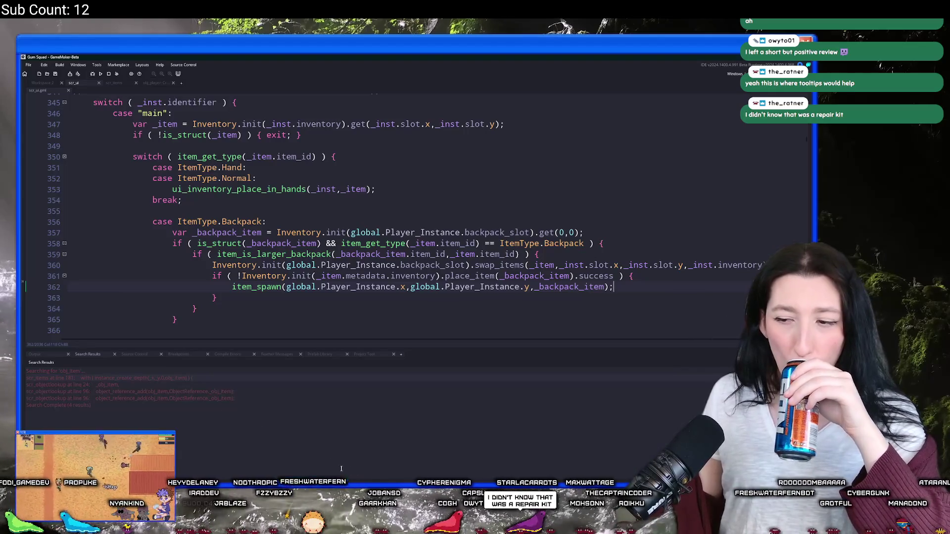
key("super")
type("d")
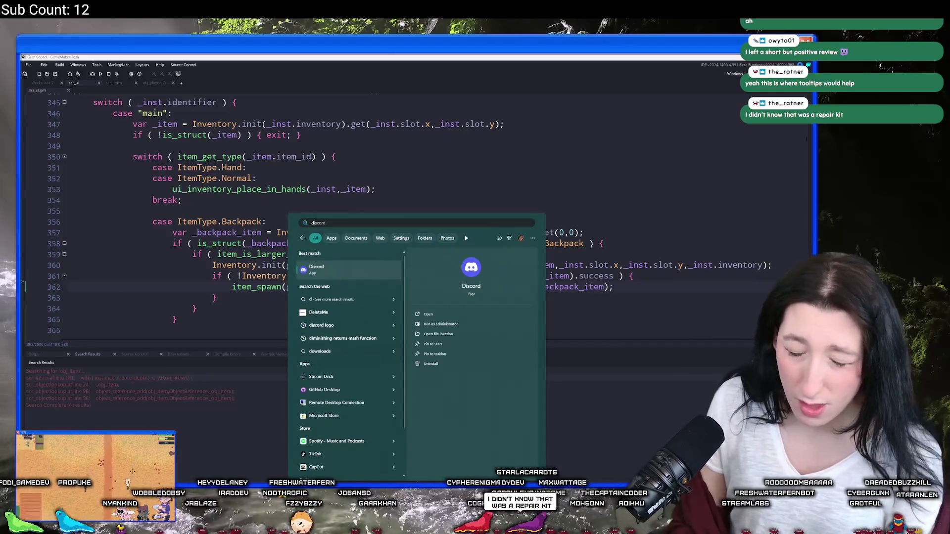
key("Return")
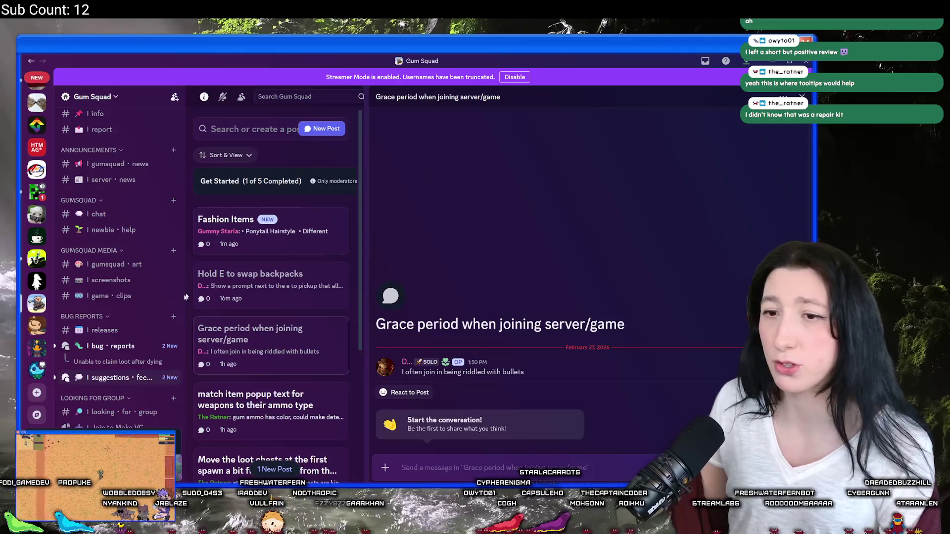
left_click(37, 190)
key("alt+Tab")
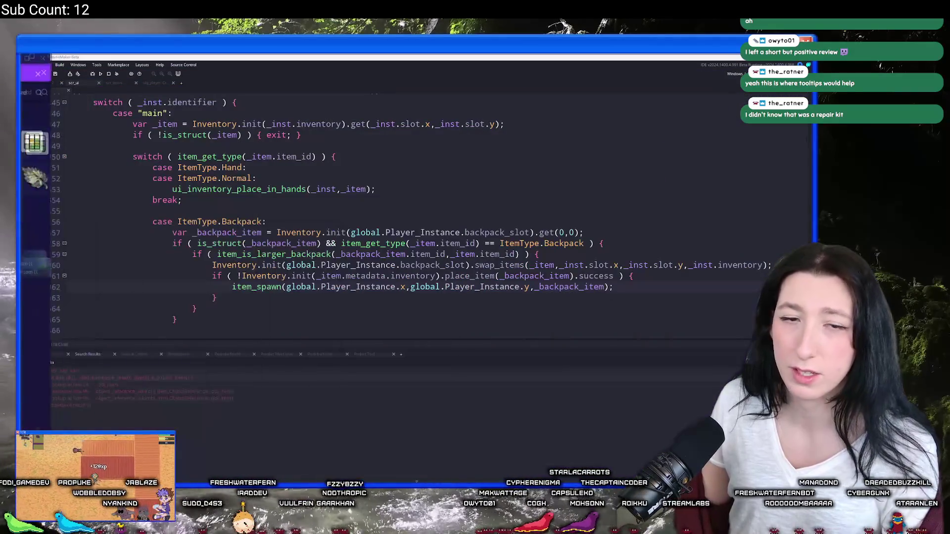